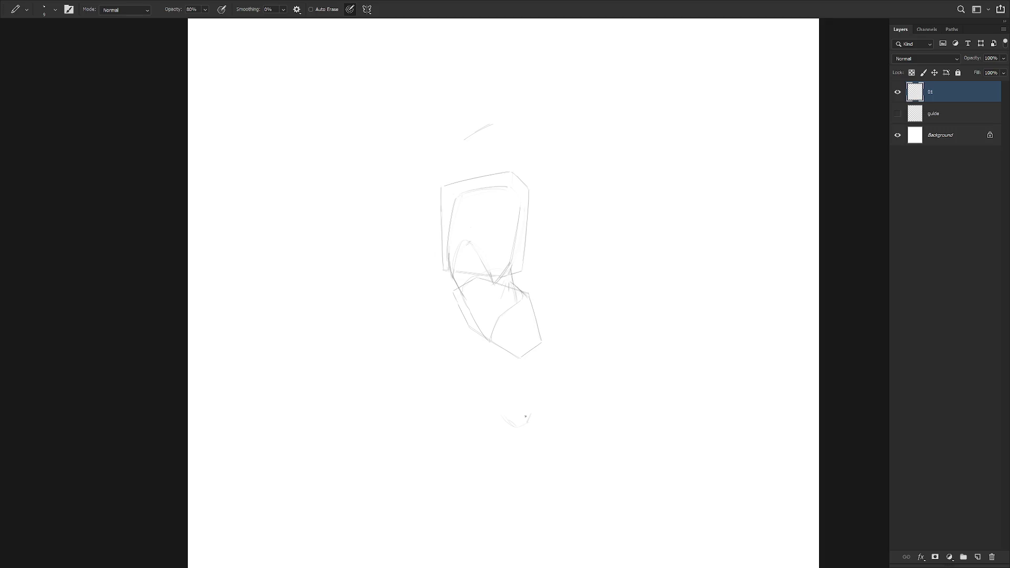
Draw diagonal light gray leg lines below the pelvis, undoing a stray vertical stroke
drag(533, 294, 534, 376)
key(ctrl+z)
drag(490, 342, 513, 413)
drag(495, 363, 520, 418)
drag(543, 339, 534, 394)
mouse_move(542, 358)
mouse_down()
mouse_move(531, 463)
mouse_move(523, 429)
mouse_up()
Lasso the end of one leg stroke and adjust it with Free Transform
key(l)
key(ctrl+t)
key(Return)
key(ctrl+d)
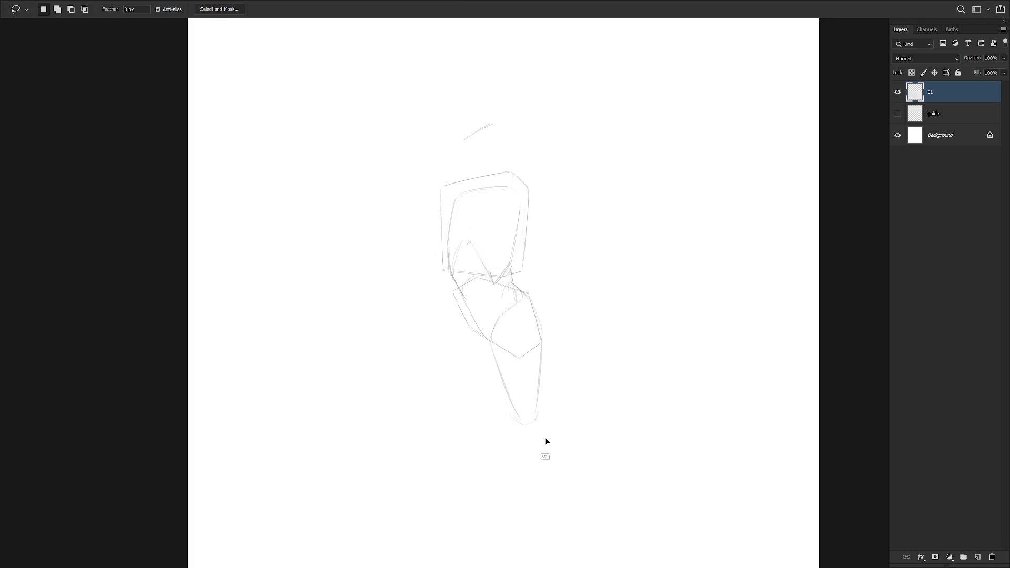
Redraw the left leg contour and inner leg lines, then lasso the whole figure sketch
key(b)
drag(497, 345, 518, 421)
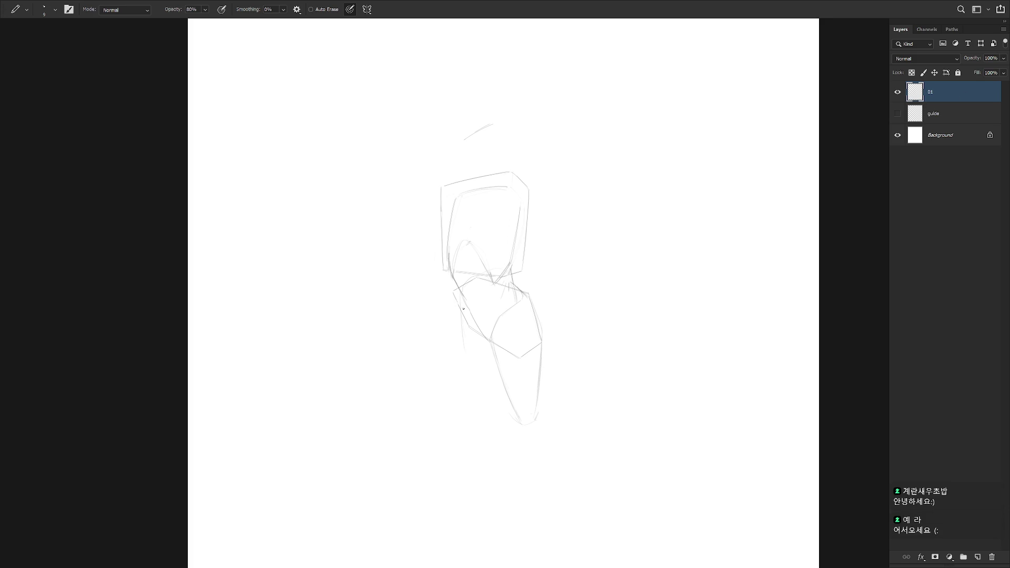
mouse_move(463, 373)
mouse_down()
mouse_move(462, 318)
mouse_move(460, 372)
mouse_up()
drag(463, 331, 472, 395)
drag(464, 338, 480, 400)
drag(493, 369, 499, 403)
key(l)
mouse_move(473, 471)
mouse_down()
mouse_move(435, 157)
mouse_move(389, 428)
mouse_up()
Delete the old sketch and draw a new, slightly curved shoulder line
key(Delete)
key(ctrl+d)
key(b)
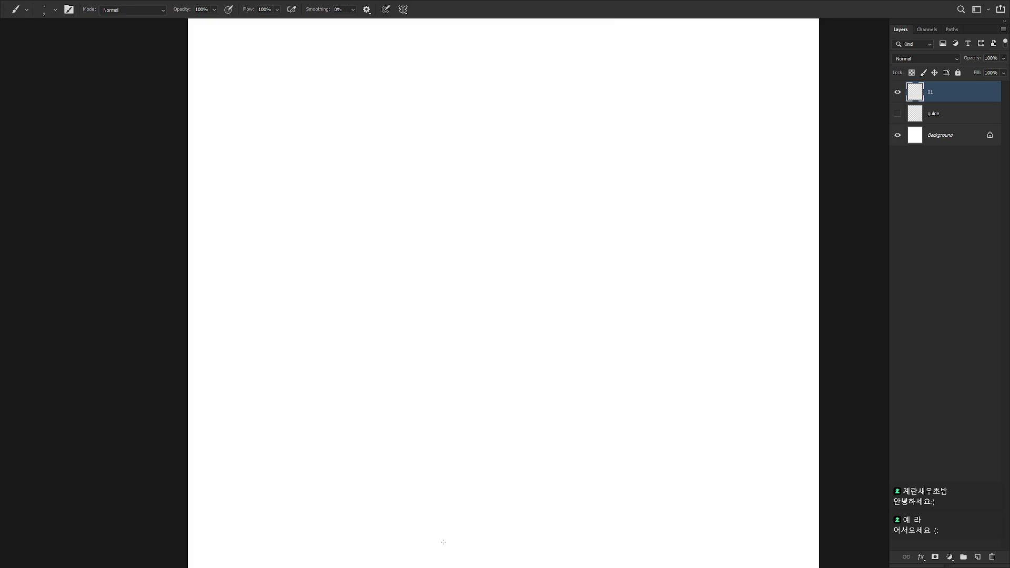
drag(459, 193, 525, 177)
key(ctrl+z)
drag(458, 208, 513, 200)
key(ctrl+z)
Draw the torso's vertical centre line and trim and reinforce the shoulder line
key(ctrl+z)
mouse_move(451, 211)
mouse_down()
mouse_move(529, 200)
mouse_move(470, 336)
mouse_up()
key(shift+b)
key(ctrl+z)
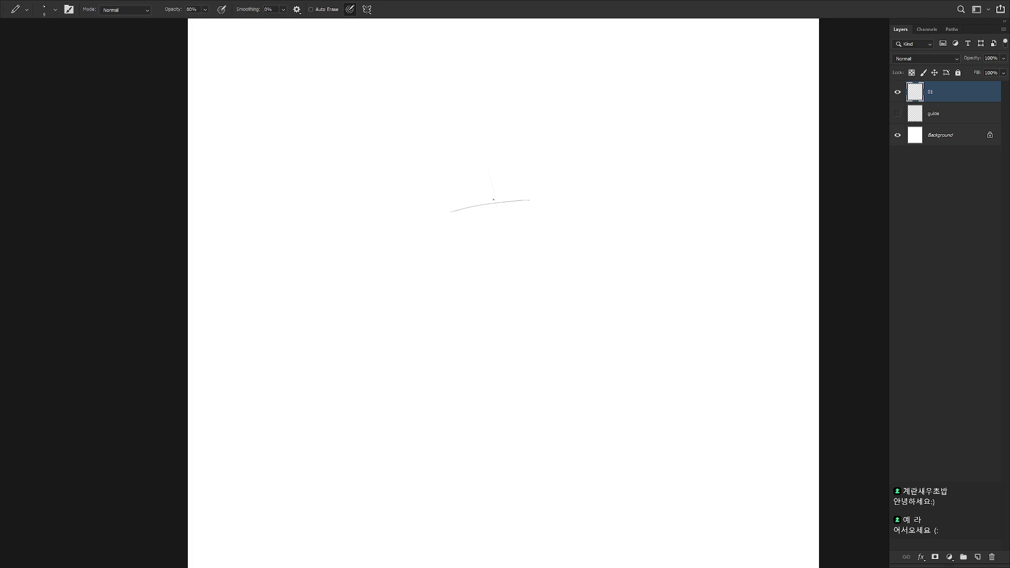
drag(495, 206, 489, 243)
key(e)
drag(461, 201, 449, 224)
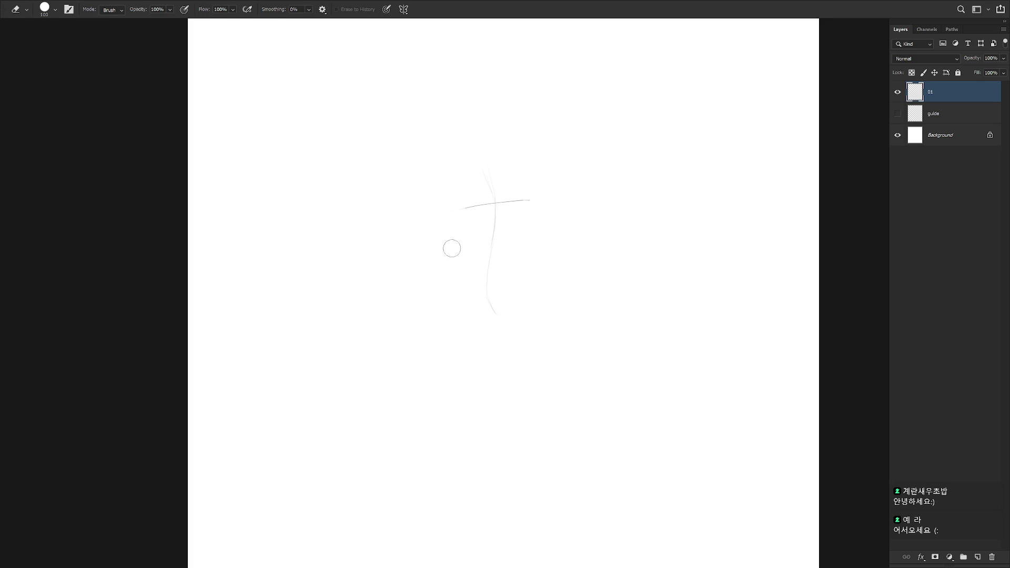
key(b)
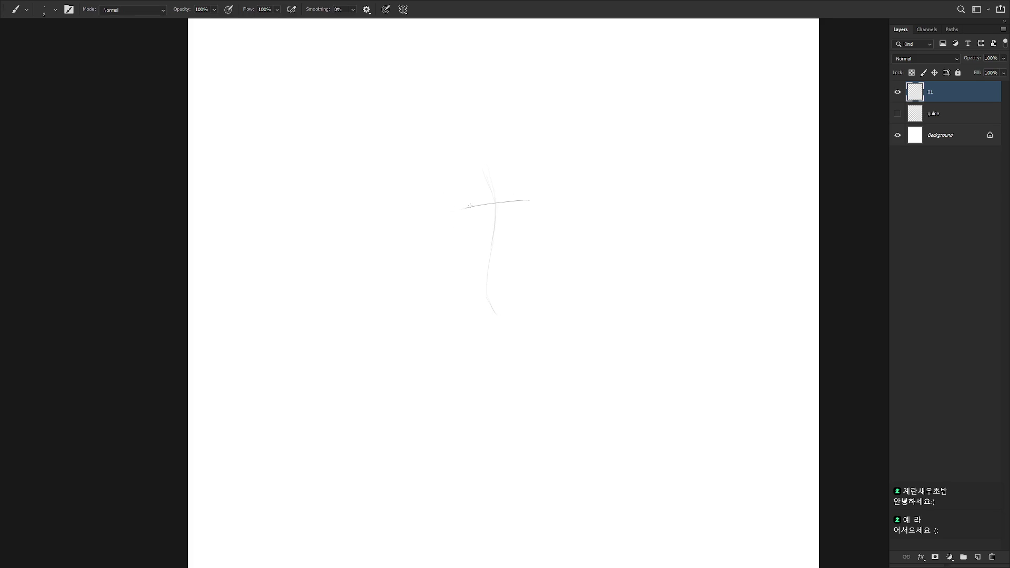
drag(449, 208, 513, 197)
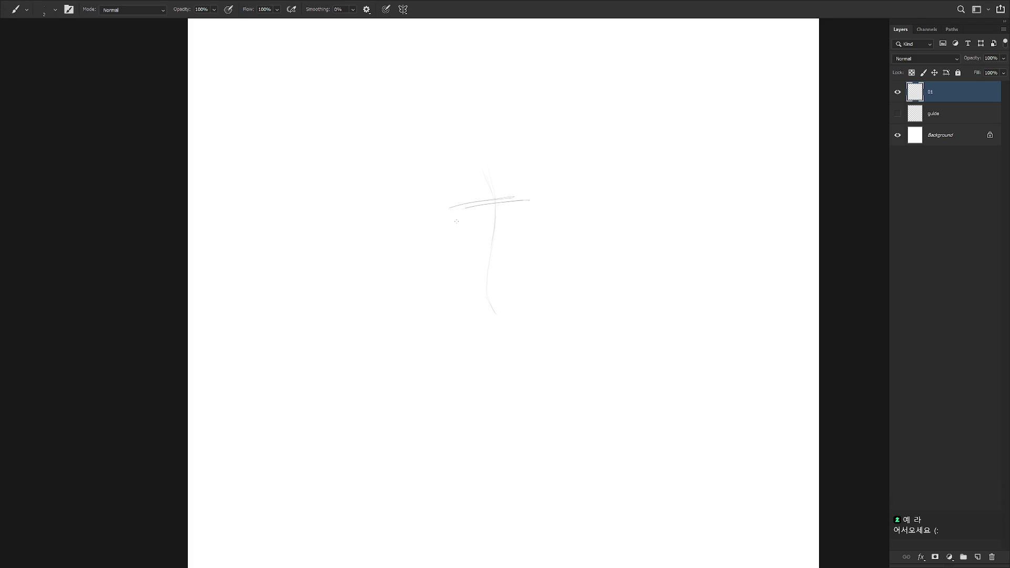
Draw the left side of the chest below the shoulder line
drag(448, 208, 436, 280)
drag(448, 209, 436, 275)
key(ctrl+z)
Redraw the chest's inner left side and its bottom-left corner
drag(447, 211, 436, 275)
drag(451, 291, 519, 286)
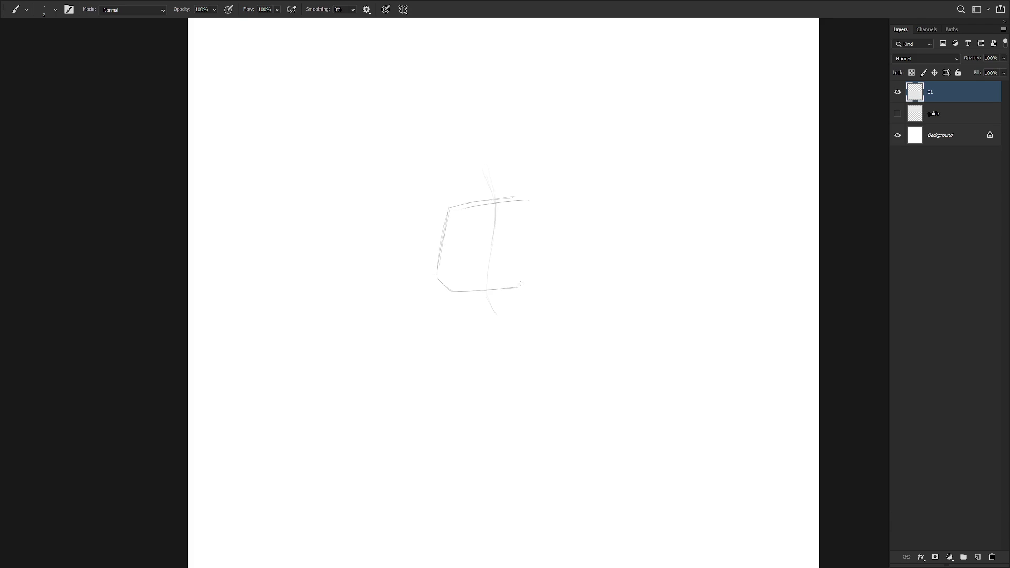
key(ctrl+z)
key(ctrl+z)
mouse_move(460, 206)
mouse_down()
mouse_move(448, 277)
mouse_move(449, 213)
mouse_up()
key(e)
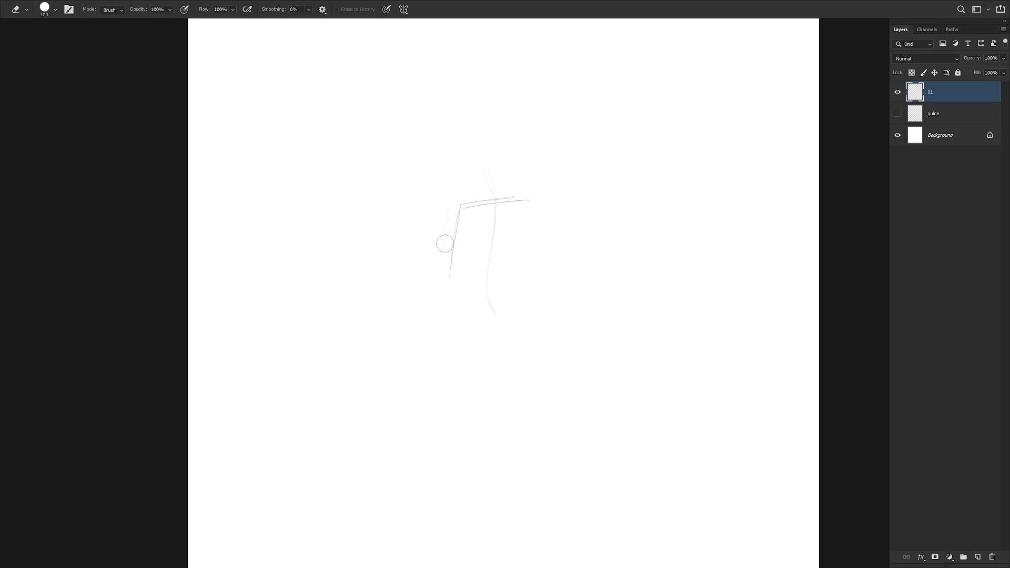
key(b)
mouse_move(463, 286)
mouse_down()
mouse_move(450, 281)
mouse_move(520, 283)
mouse_up()
key(ctrl+z)
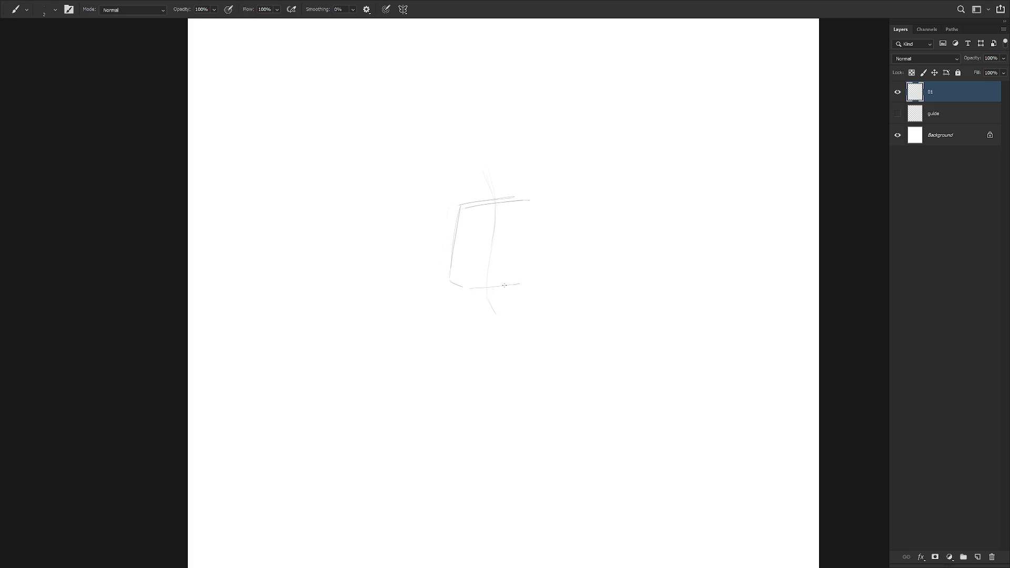
Draw the chest box's right side and clean up its top-right corner
drag(518, 197, 521, 284)
key(e)
mouse_move(529, 216)
mouse_down()
mouse_move(519, 197)
mouse_move(525, 210)
mouse_up()
key(b)
key(e)
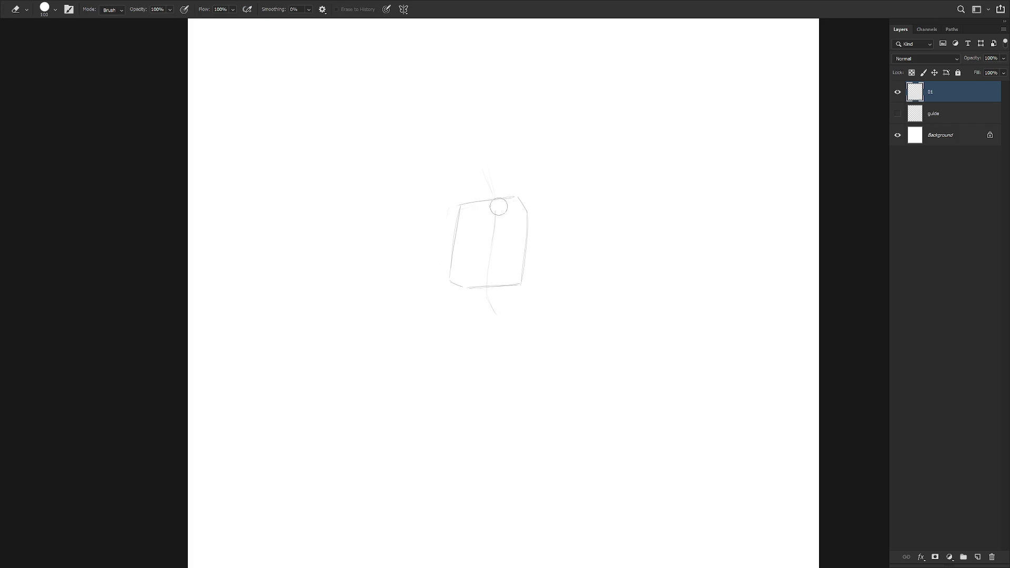
key(b)
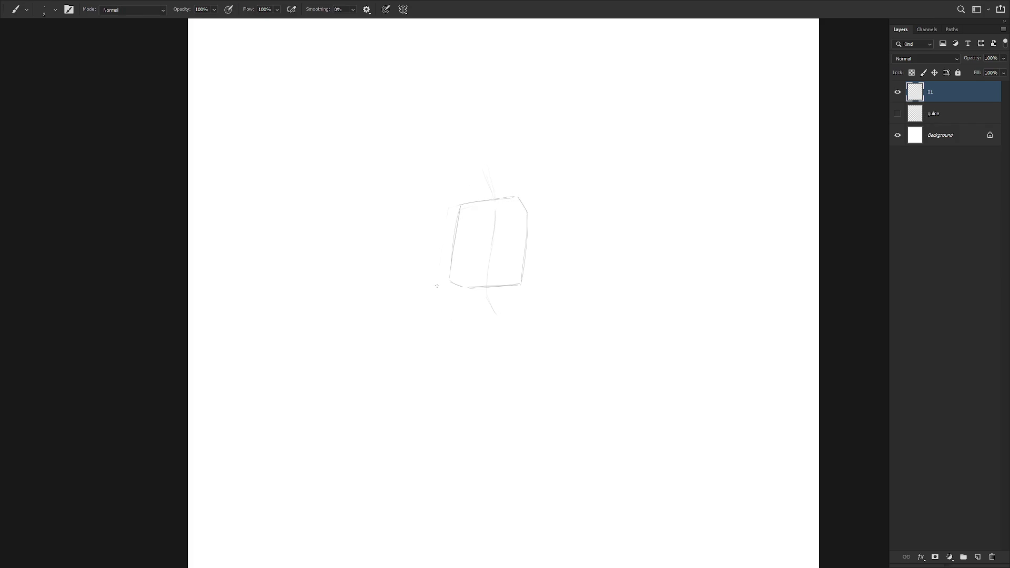
Close the chest box's lower-left corner with a short downward line
drag(453, 267, 506, 265)
key(ctrl+z)
mouse_move(451, 270)
mouse_down()
mouse_move(528, 279)
mouse_move(453, 283)
mouse_move(475, 283)
mouse_up()
key(e)
key(b)
drag(451, 276, 459, 296)
Sketch the left and right sides of the pelvis box below the chest
mouse_move(453, 304)
mouse_down()
mouse_move(467, 352)
mouse_move(453, 305)
mouse_move(522, 299)
mouse_up()
key(ctrl+z)
drag(520, 337, 514, 350)
key(ctrl+z)
key(ctrl+z)
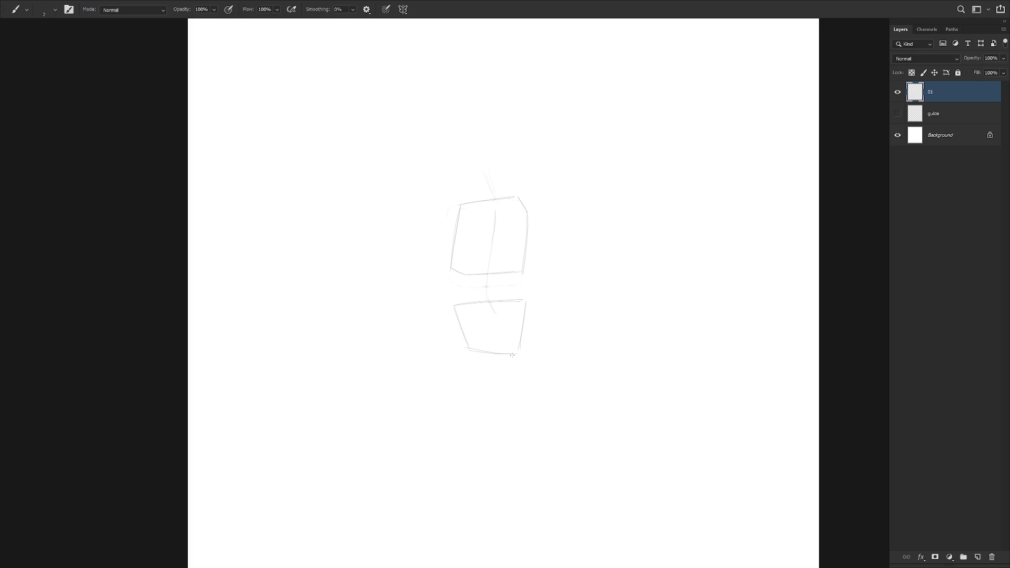
scroll(551, 388, down, 3)
scroll(547, 378, down, 1)
Draw a diagonal right leg line and a redrawn left leg line below the pelvis
scroll(534, 349, up, 2)
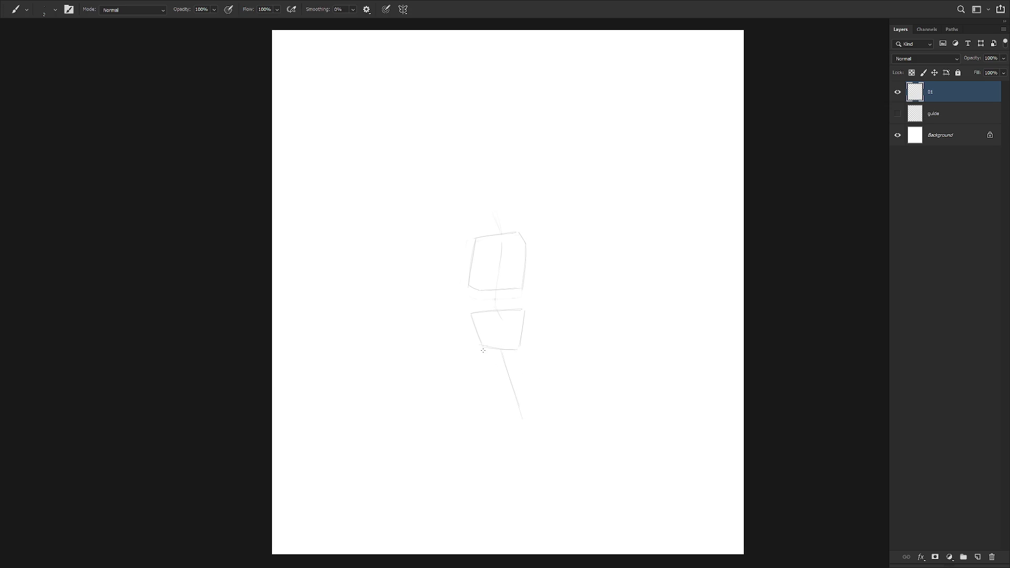
key(ctrl+z)
drag(509, 349, 531, 406)
drag(548, 388, 550, 411)
key(ctrl+z)
drag(481, 379, 478, 349)
key(ctrl+z)
scroll(624, 250, down, 1)
scroll(479, 293, down, 1)
Extend the standing leg downward and mark the foot
drag(485, 370, 490, 433)
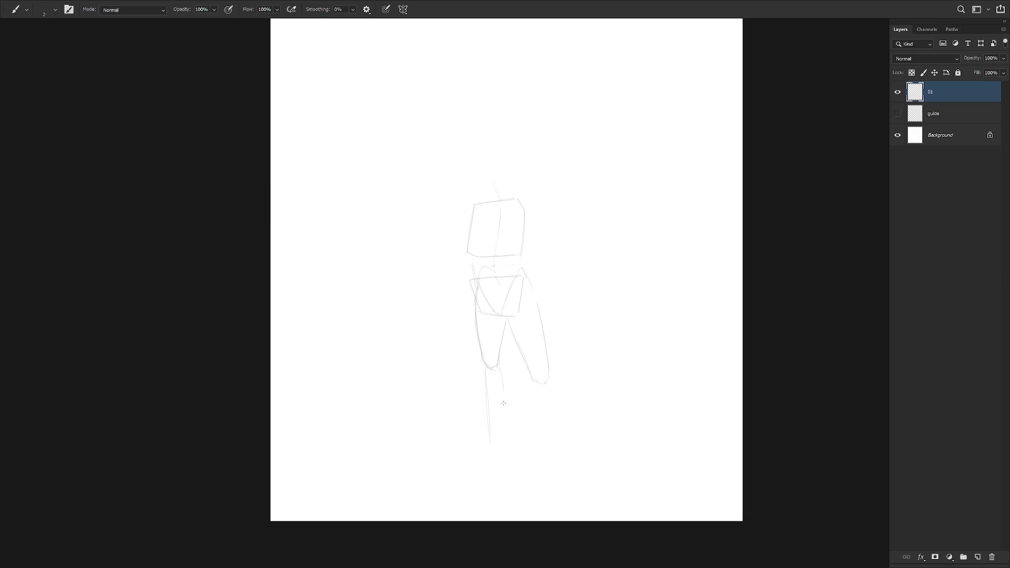
key(ctrl+z)
drag(492, 438, 498, 436)
Delete the stray foot strokes and draw the back leg's inner line
key(l)
mouse_move(484, 485)
mouse_down()
mouse_move(503, 459)
mouse_move(481, 492)
mouse_up()
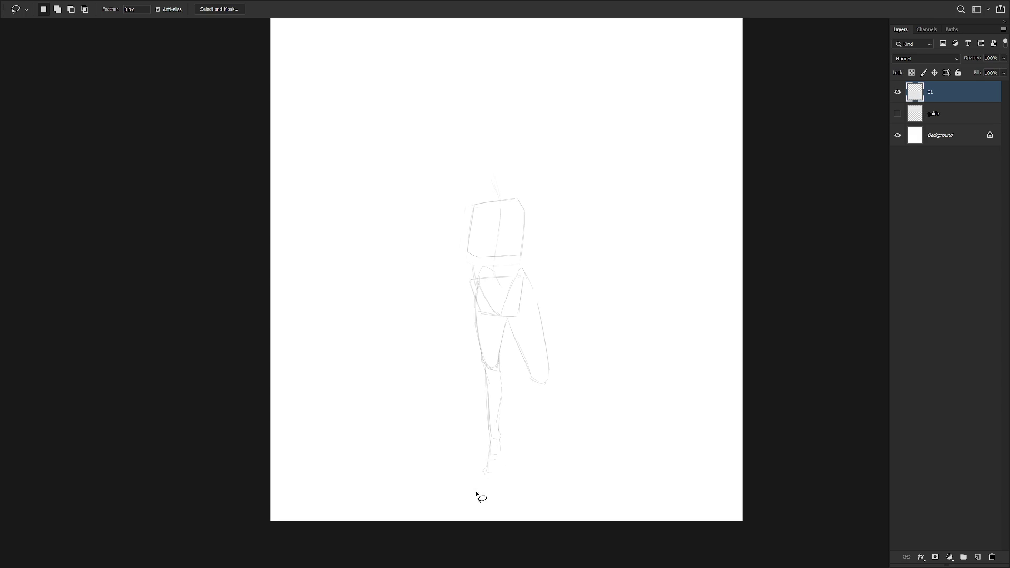
key(Delete)
key(ctrl+d)
key(b)
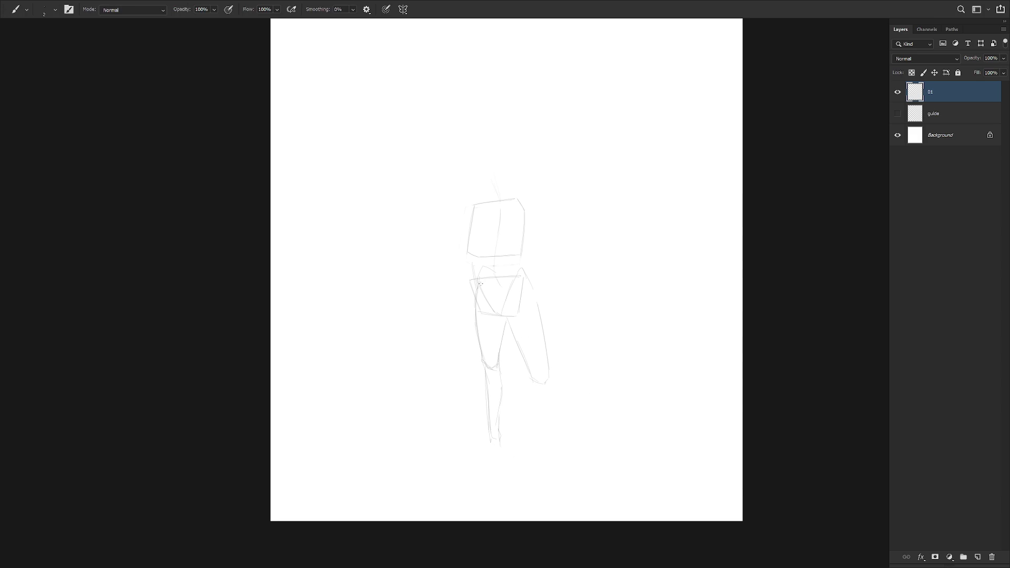
drag(506, 317, 532, 375)
Draw a round head above the torso
drag(497, 243, 506, 262)
key(ctrl+z)
key(shift+b)
drag(504, 192, 503, 168)
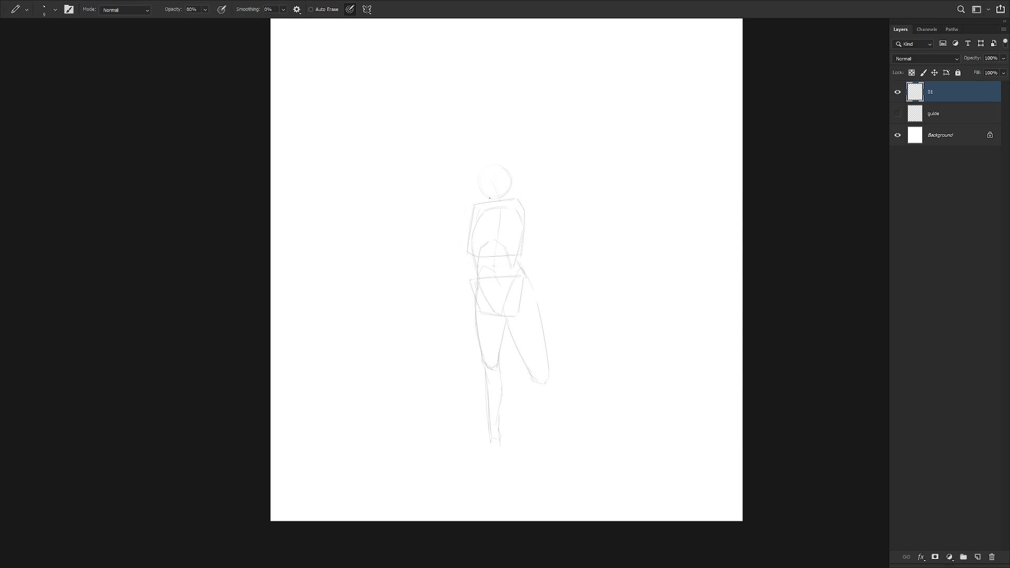
Redraw the bent right leg's inner and outer contours down to the knee
scroll(530, 192, up, 1)
scroll(563, 268, down, 1)
key(b)
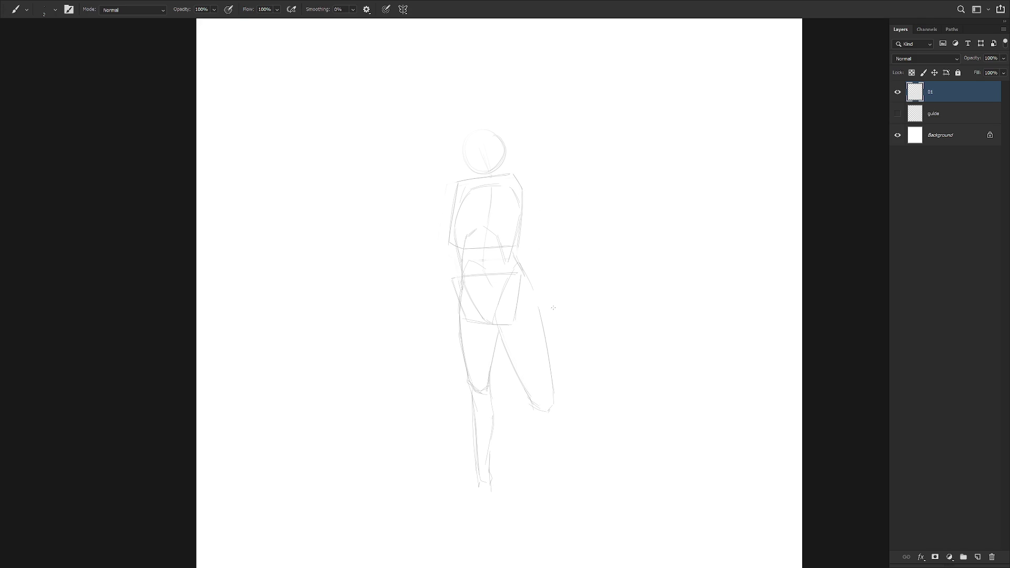
key(e)
drag(541, 320, 545, 421)
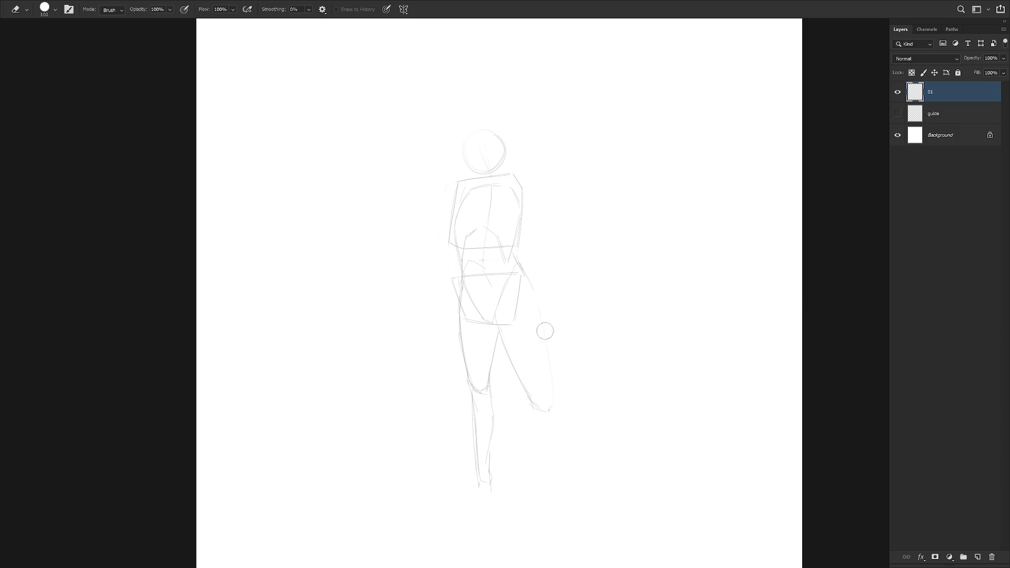
key(b)
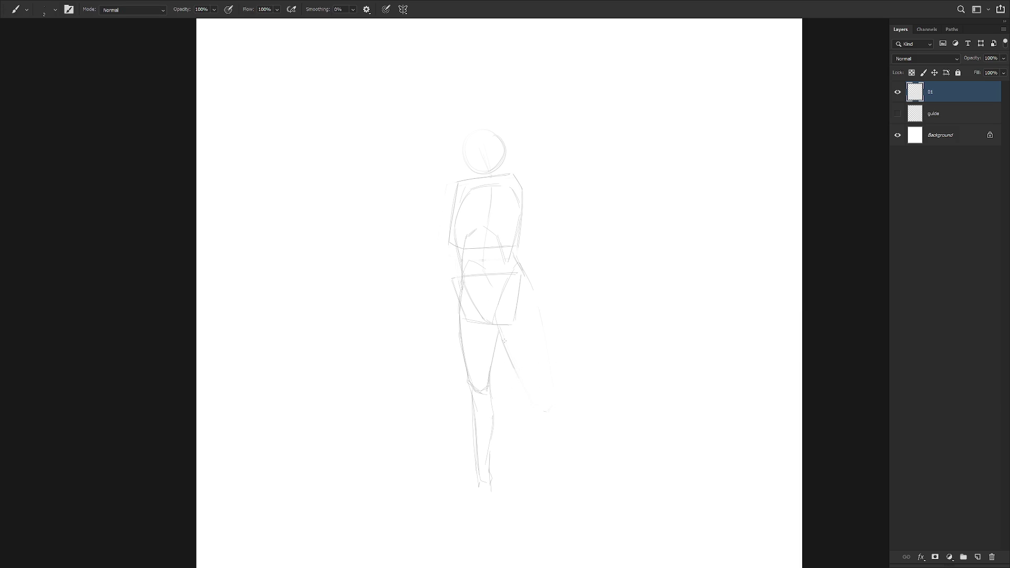
drag(507, 343, 532, 405)
drag(538, 307, 552, 405)
drag(530, 284, 538, 304)
key(ctrl+z)
drag(541, 332, 548, 405)
Extend the lower leg lines to the ankle and sketch the feet
key(e)
key(b)
drag(474, 492, 484, 498)
drag(542, 427, 570, 543)
mouse_move(579, 451)
mouse_down()
mouse_move(547, 372)
mouse_move(556, 450)
mouse_up()
key(ctrl+z)
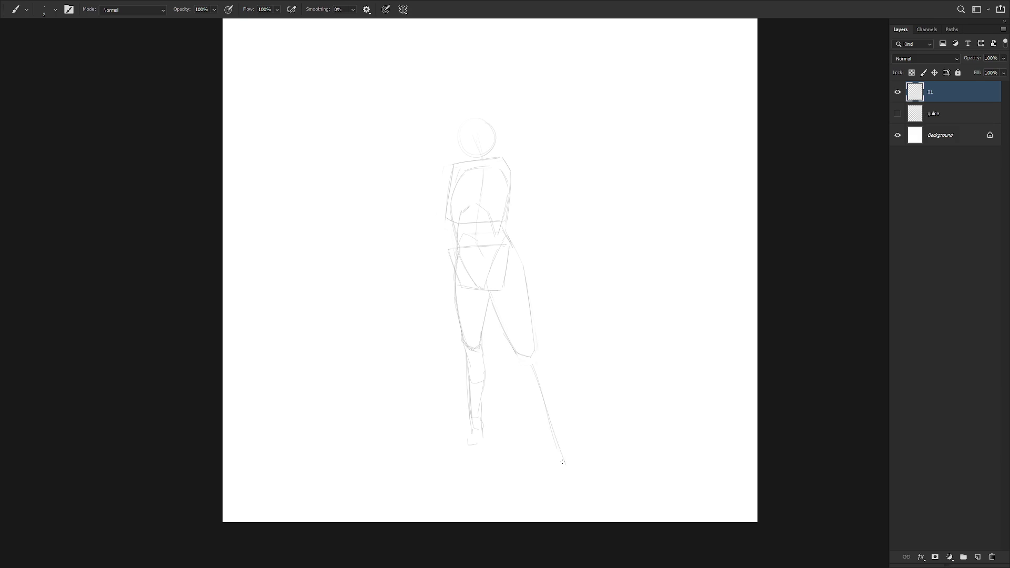
drag(532, 365, 563, 453)
key(ctrl+z)
drag(567, 455, 569, 494)
drag(557, 464, 558, 477)
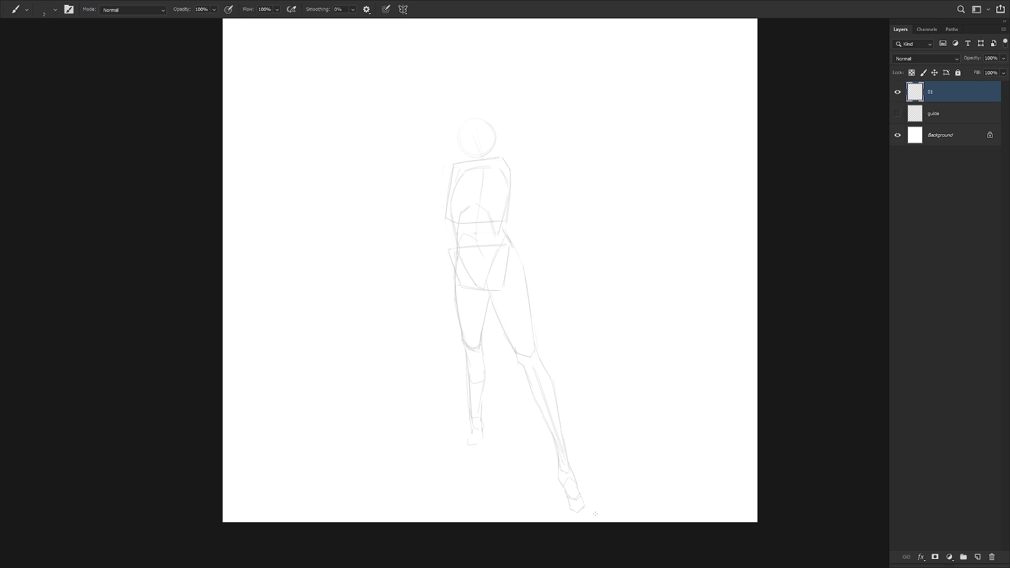
scroll(595, 513, down, 3)
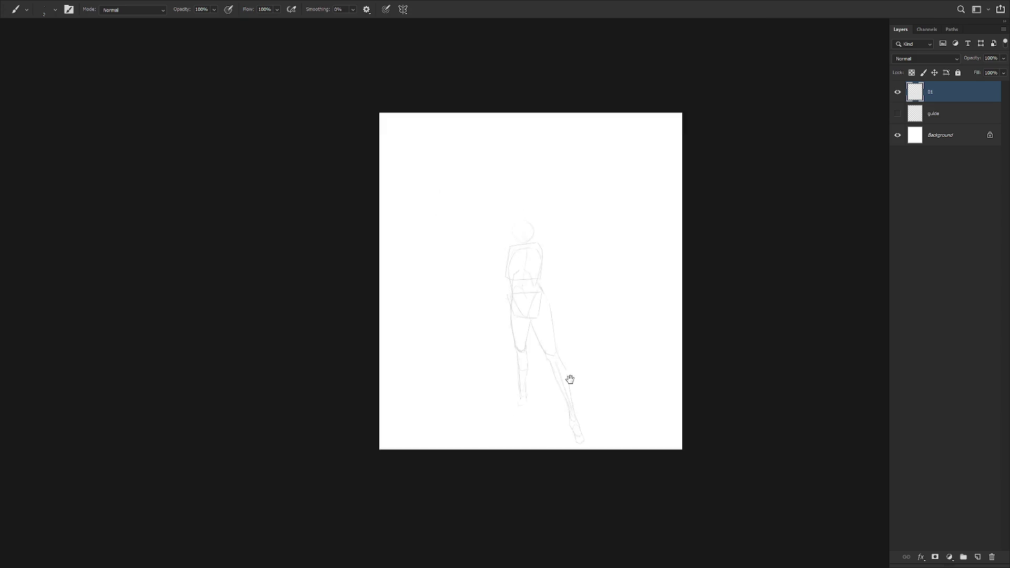
Lasso the full-body sketch on layer 01, delete it and deselect
key(l)
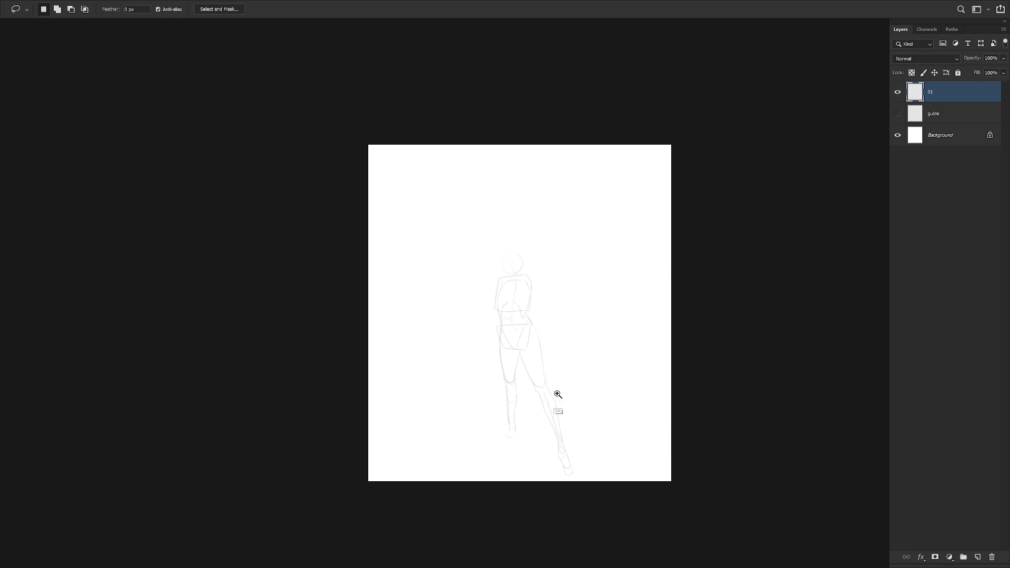
scroll(554, 411, up, 3)
key(b)
key(l)
drag(510, 444, 428, 451)
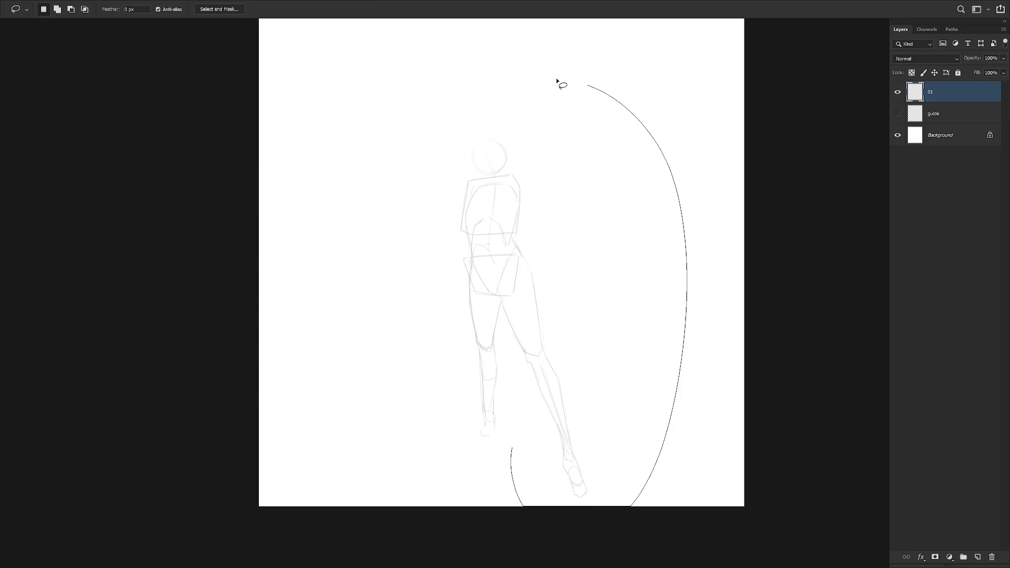
key(Delete)
key(ctrl+d)
scroll(524, 263, up, 1)
scroll(525, 263, up, 1)
key(b)
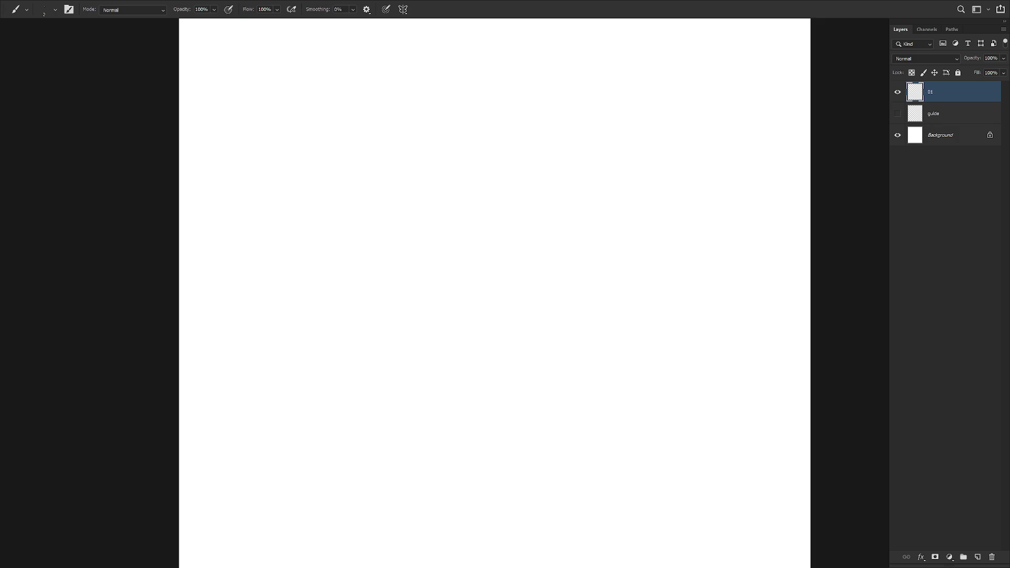
scroll(498, 270, up, 1)
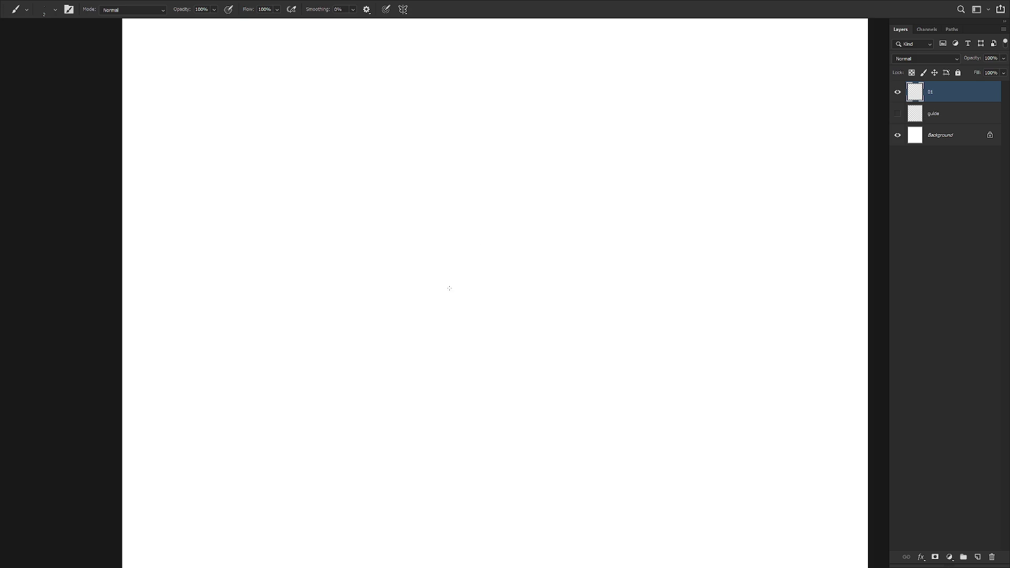
Sketch the curved hip line, the pelvis line toward the right hip and a short left-hip curve
mouse_move(440, 285)
mouse_down()
mouse_move(448, 256)
mouse_move(472, 273)
mouse_up()
drag(452, 309, 507, 264)
drag(461, 310, 512, 271)
mouse_move(438, 264)
mouse_down()
mouse_move(436, 281)
mouse_move(458, 309)
mouse_up()
Draw the left thigh's outer line, undoing poor strokes until it sits right
drag(429, 385, 426, 295)
key(ctrl+z)
key(ctrl+z)
drag(433, 335, 432, 289)
key(ctrl+z)
mouse_move(434, 346)
mouse_down()
mouse_move(432, 287)
mouse_move(449, 379)
mouse_up()
Draw the right thigh's outer contour down toward the knee, redoing the long strokes
key(ctrl+z)
drag(515, 265, 561, 411)
drag(467, 320, 517, 405)
key(ctrl+z)
drag(478, 325, 526, 411)
key(ctrl+z)
drag(492, 344, 539, 426)
key(ctrl+z)
drag(497, 365, 535, 421)
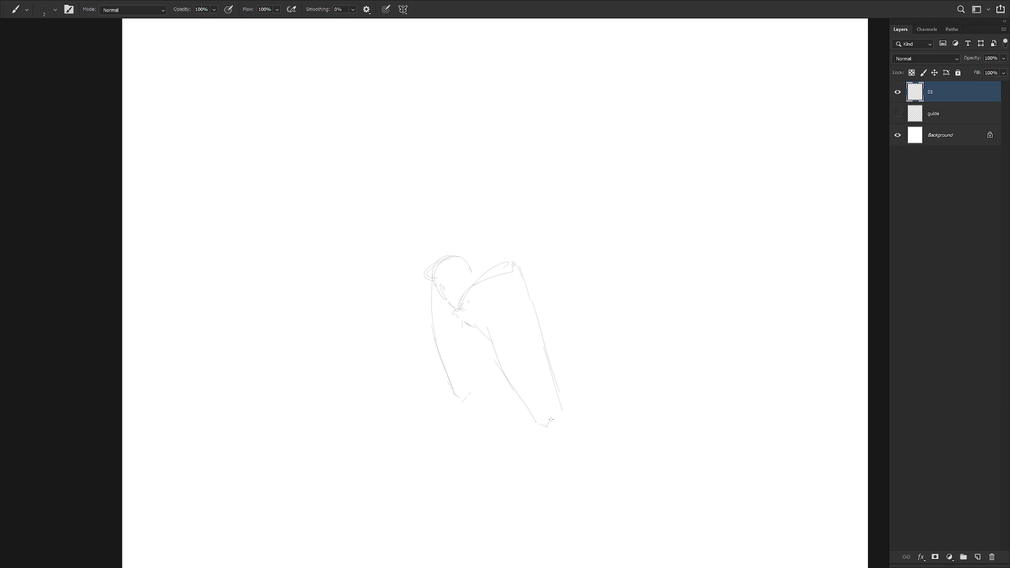
Draw the left torso side from hip to waist, with a longer left torso contour
drag(432, 271, 439, 236)
drag(497, 221, 514, 263)
key(ctrl+z)
drag(428, 197, 440, 239)
drag(429, 196, 428, 153)
key(ctrl+z)
key(ctrl+z)
Draw the right torso contour and the right waist-to-hip line, redrawing poor strokes
key(ctrl+z)
mouse_move(439, 239)
mouse_down()
mouse_move(431, 201)
mouse_move(489, 132)
mouse_move(502, 205)
mouse_up()
drag(504, 164, 500, 226)
key(ctrl+z)
key(ctrl+z)
drag(501, 148, 495, 223)
drag(500, 184, 497, 225)
key(ctrl+z)
drag(500, 167, 496, 227)
drag(498, 227, 517, 268)
Reinforce the inner and lower outer contours of both legs
mouse_move(489, 354)
mouse_down()
mouse_move(520, 400)
mouse_move(563, 427)
mouse_up()
drag(552, 374, 560, 419)
drag(483, 334, 476, 388)
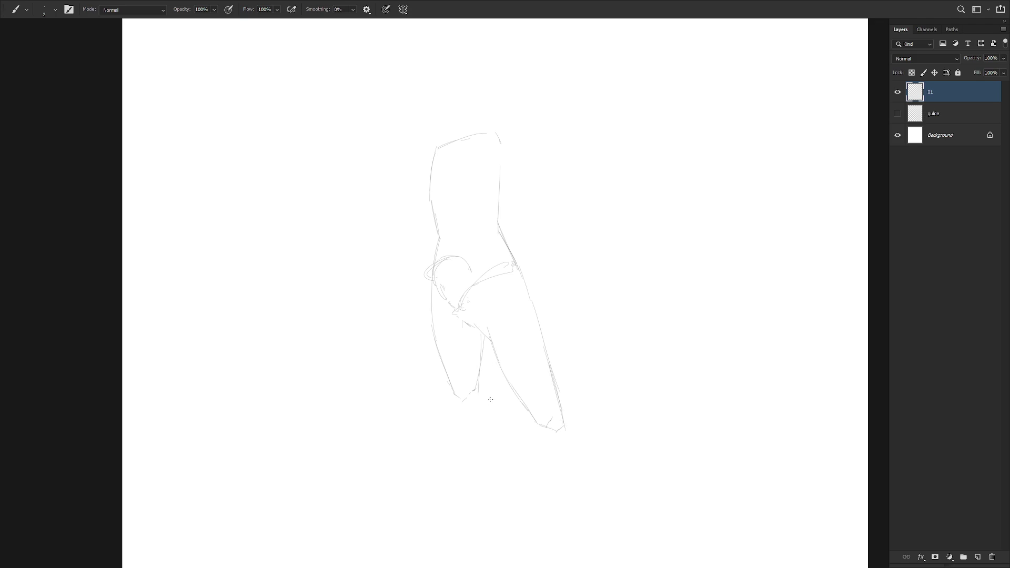
drag(480, 348, 475, 395)
scroll(489, 357, down, 3)
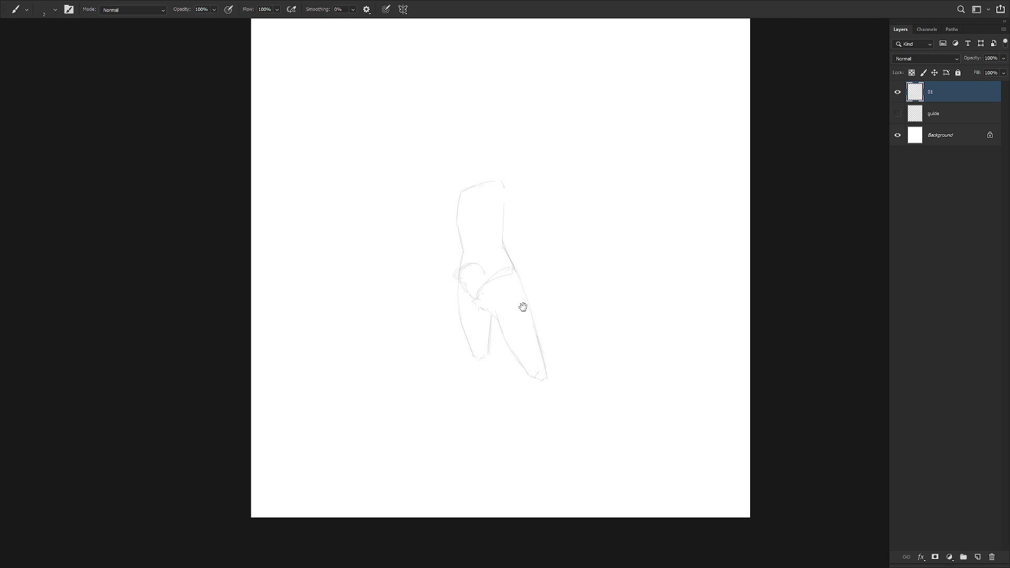
Erase the stray crotch strokes and redraw the line from crotch to right hip
scroll(505, 299, up, 3)
key(e)
key(b)
drag(491, 319, 481, 312)
key(e)
mouse_move(471, 303)
mouse_down()
mouse_move(484, 316)
mouse_move(508, 261)
mouse_up()
key(b)
drag(478, 307, 508, 254)
drag(452, 283, 494, 333)
key(ctrl+z)
key(ctrl+z)
key(ctrl+z)
key(ctrl+z)
key(ctrl+z)
Lasso the right lower leg, move it slightly up and left, and deselect
key(l)
drag(536, 302, 605, 435)
key(ctrl+t)
drag(555, 393, 550, 378)
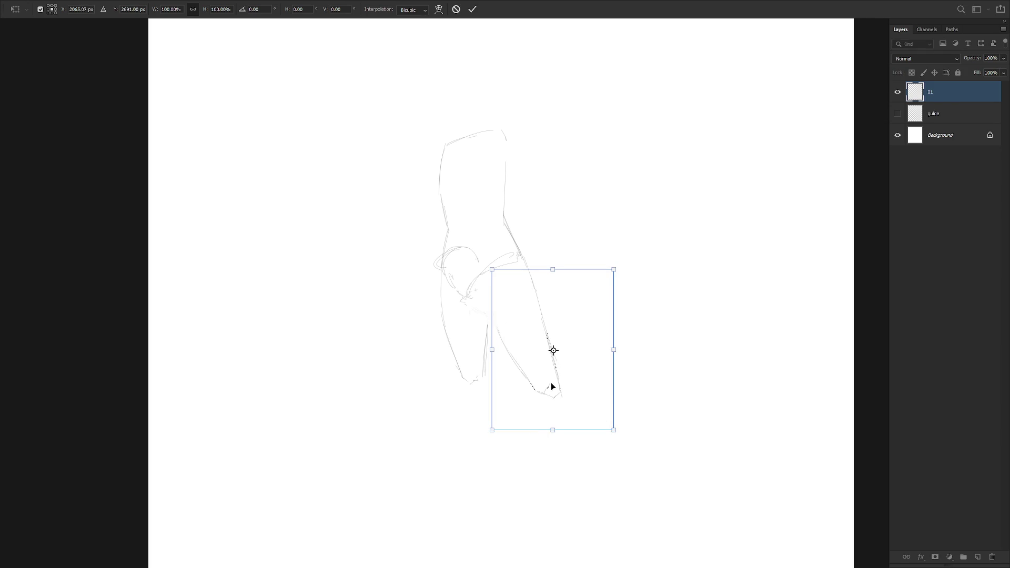
key(Return)
key(ctrl+d)
scroll(576, 356, down, 3)
key(b)
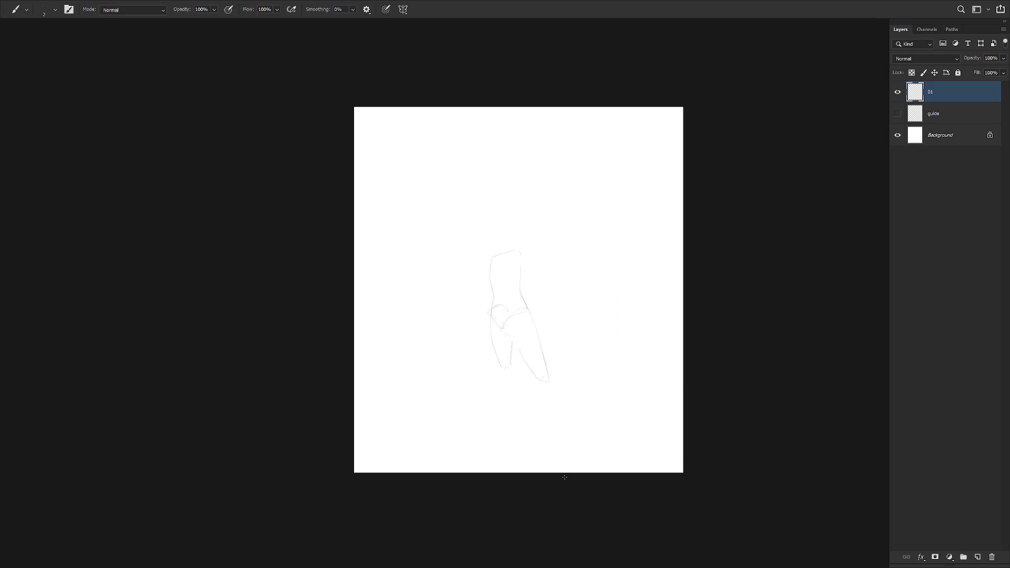
scroll(534, 356, up, 2)
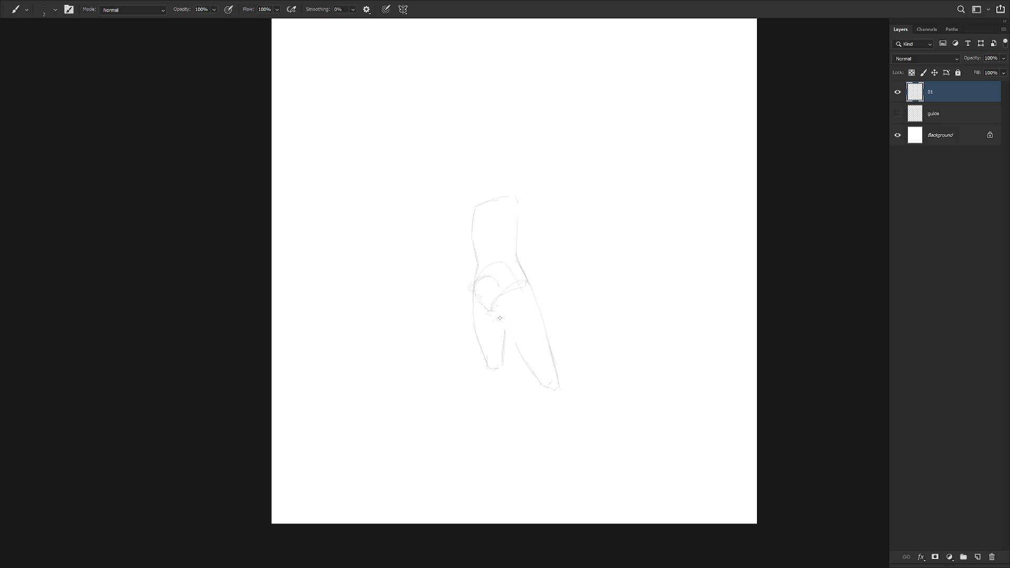
alt+click(492, 306)
alt+click(490, 316)
alt+click(520, 353)
alt+click(530, 371)
key(ctrl+z)
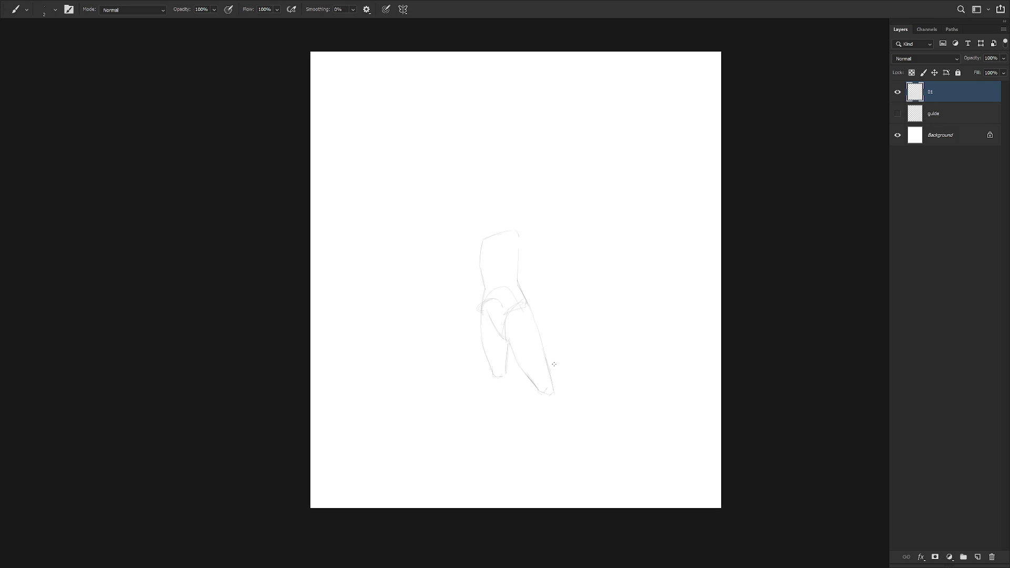
Lasso and delete the upper torso lines
key(l)
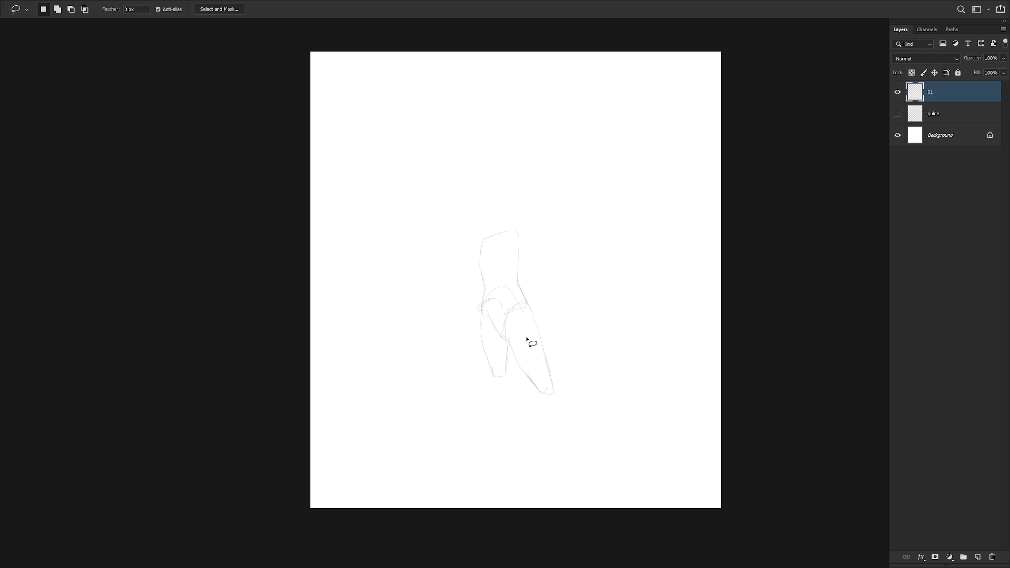
mouse_move(478, 269)
mouse_down()
mouse_move(506, 288)
mouse_move(478, 269)
mouse_up()
key(Delete)
key(ctrl+d)
key(b)
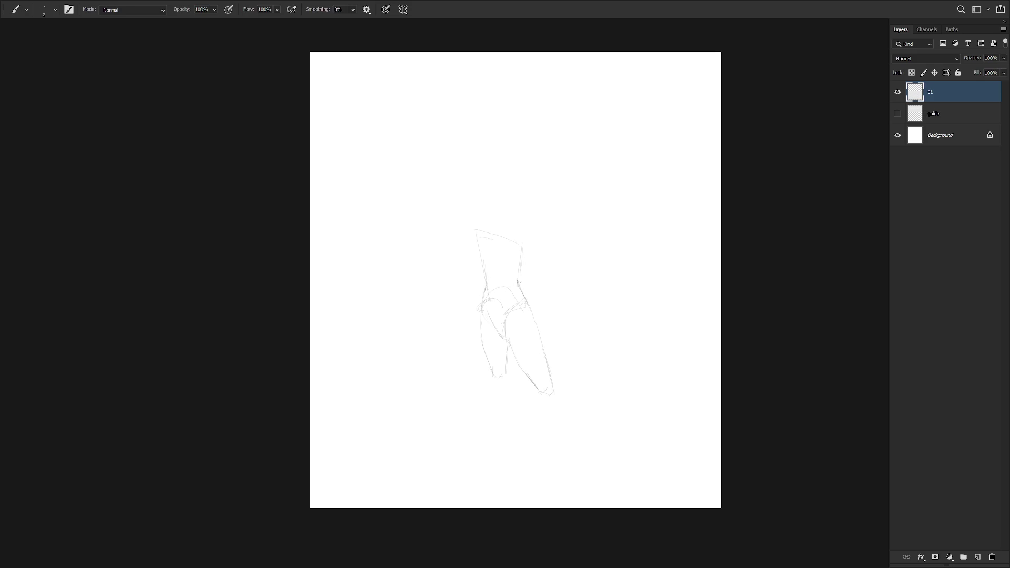
Draw a new line across the top of the torso and erase part of it
drag(476, 227, 522, 223)
key(e)
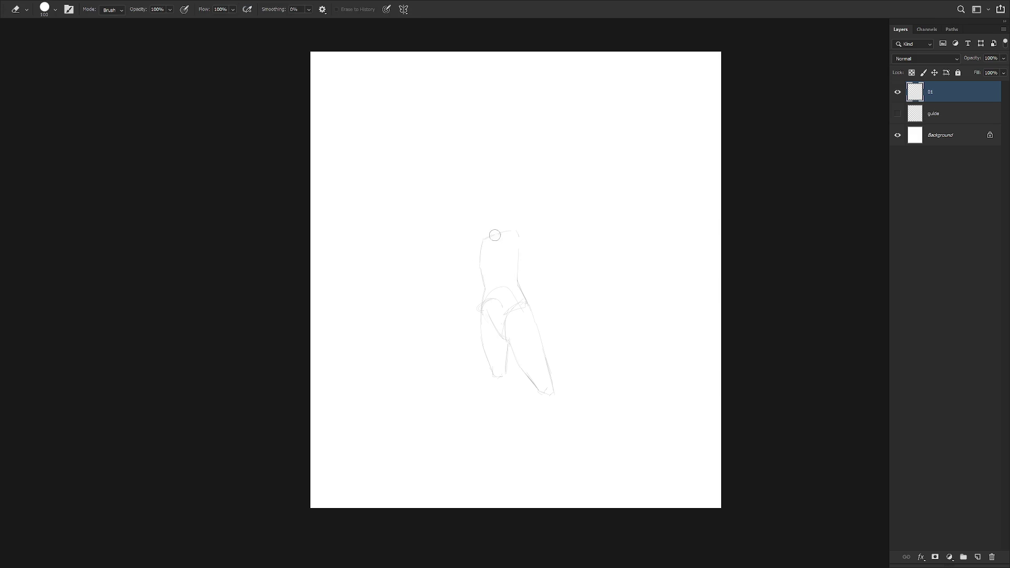
key(b)
mouse_move(491, 232)
mouse_down()
mouse_move(508, 229)
mouse_move(481, 270)
mouse_up()
key(e)
key(b)
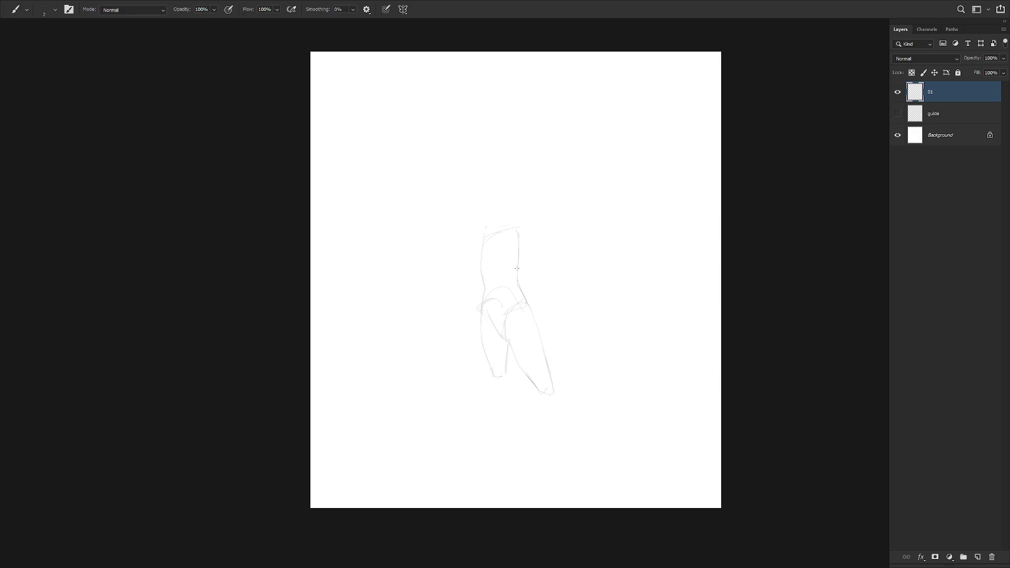
Trim the left and right torso outlines, extend the right side, and add the neck-to-shoulder line
key(e)
drag(483, 234, 479, 267)
key(b)
key(e)
drag(516, 260, 517, 279)
key(b)
drag(522, 252, 519, 275)
key(e)
key(b)
drag(500, 228, 518, 220)
Draw the left lower leg line below the knee
drag(508, 377, 513, 426)
drag(516, 389, 514, 442)
key(ctrl+z)
key(ctrl+z)
Draw the diagonal lower leg, trim its stroke ends with the Eraser, and add a short left-ankle stroke
drag(499, 401, 512, 451)
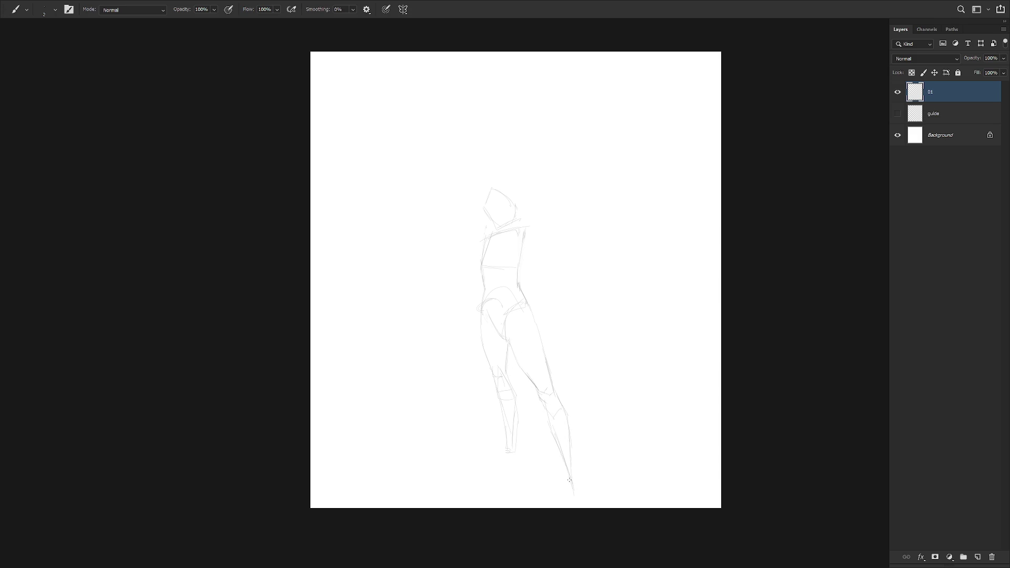
key(e)
drag(566, 469, 551, 432)
key(e)
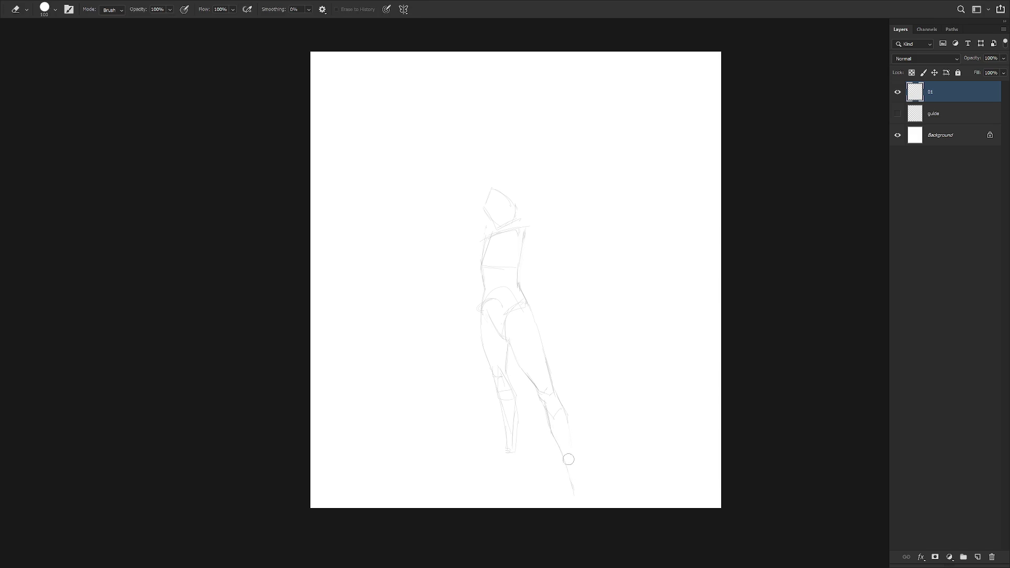
key(e)
drag(573, 489, 567, 472)
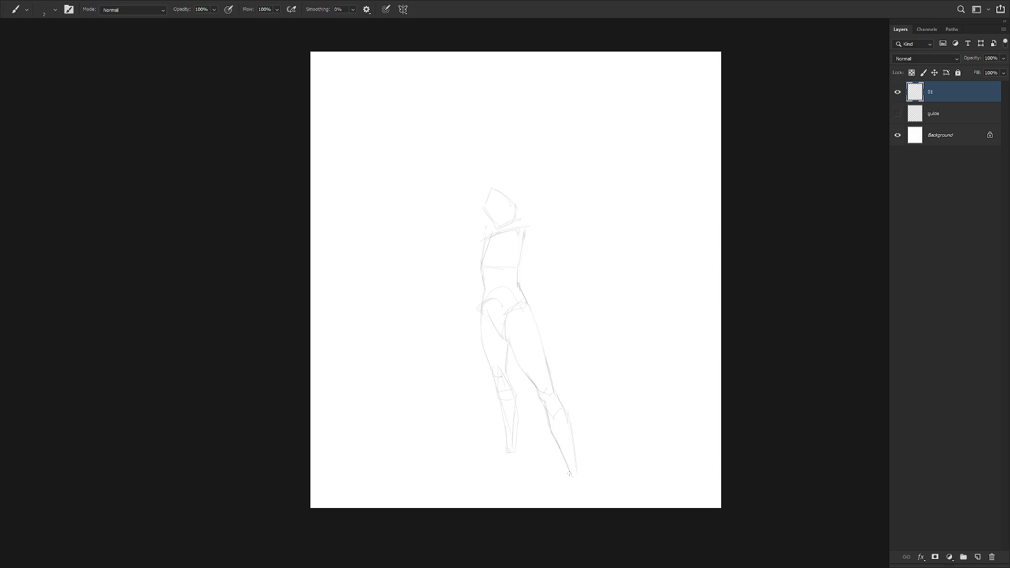
key(e)
drag(575, 444, 550, 375)
key(e)
drag(547, 407, 554, 437)
scroll(560, 396, down, 2)
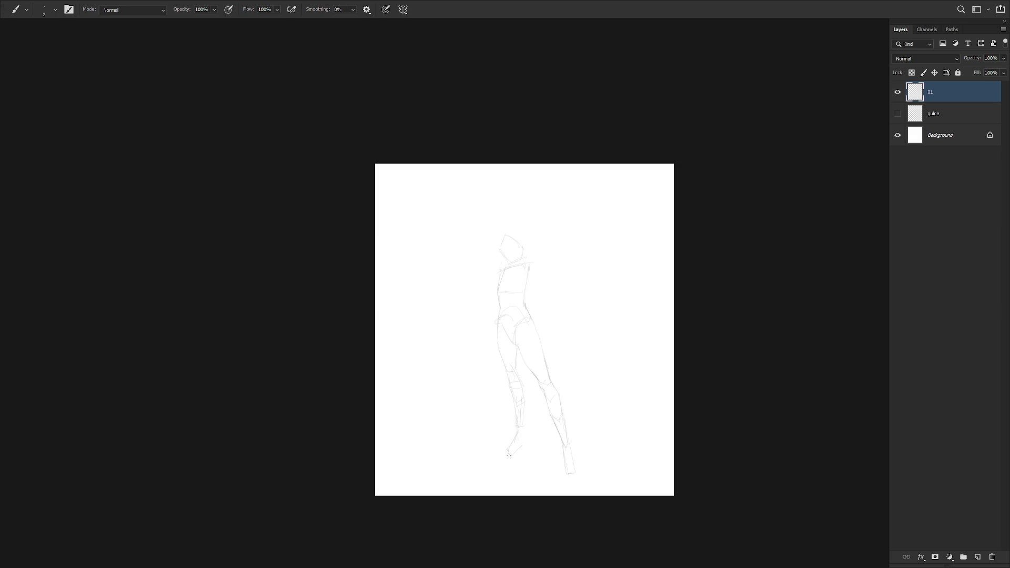
drag(521, 425, 519, 439)
Lasso the head and shoulders, scale the upper torso from its corner, and commit
scroll(530, 250, up, 2)
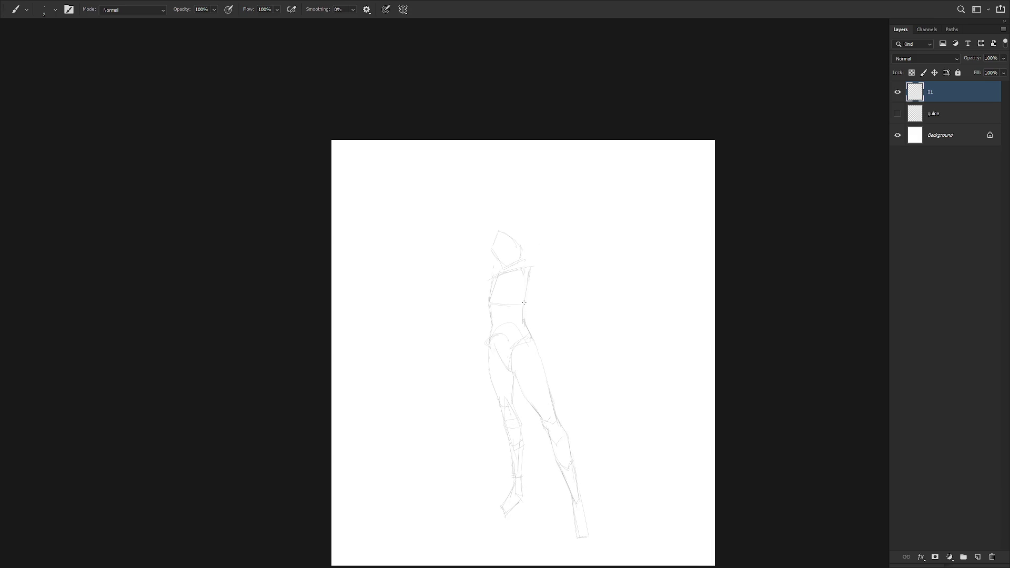
key(l)
mouse_move(520, 318)
mouse_down()
mouse_move(472, 248)
mouse_move(497, 330)
mouse_up()
key(ctrl+t)
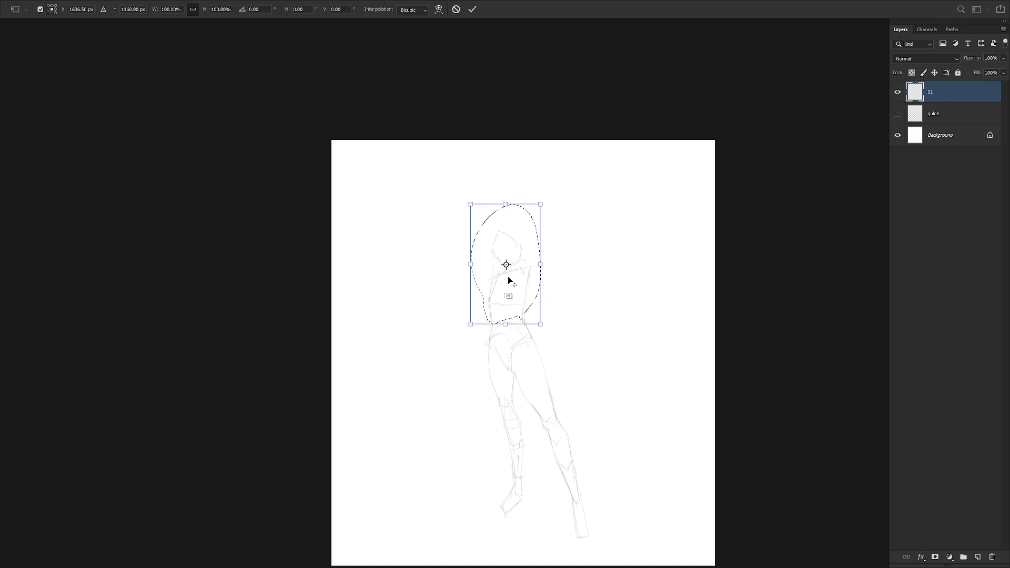
drag(536, 204, 552, 192)
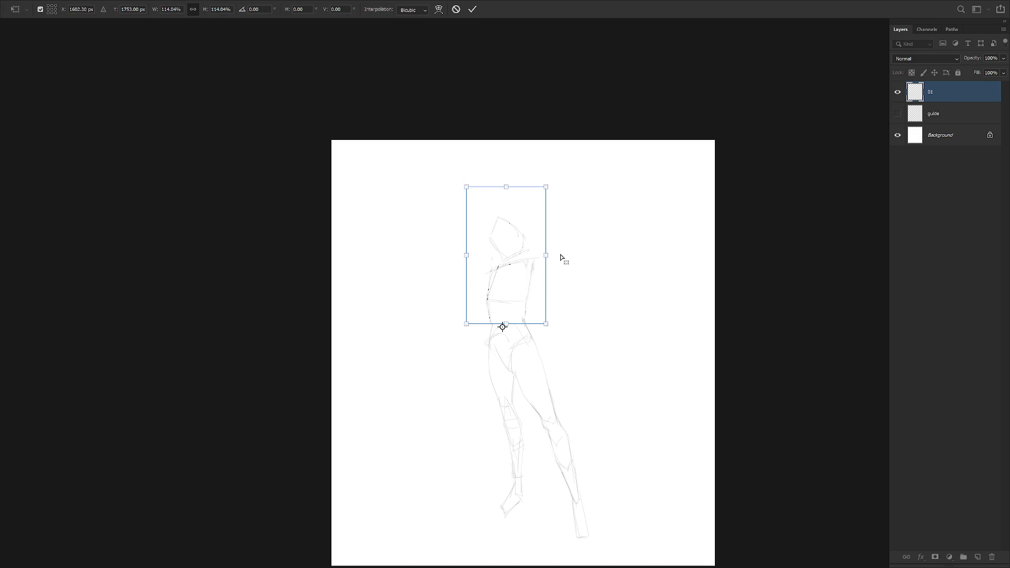
key(Return)
key(ctrl+d)
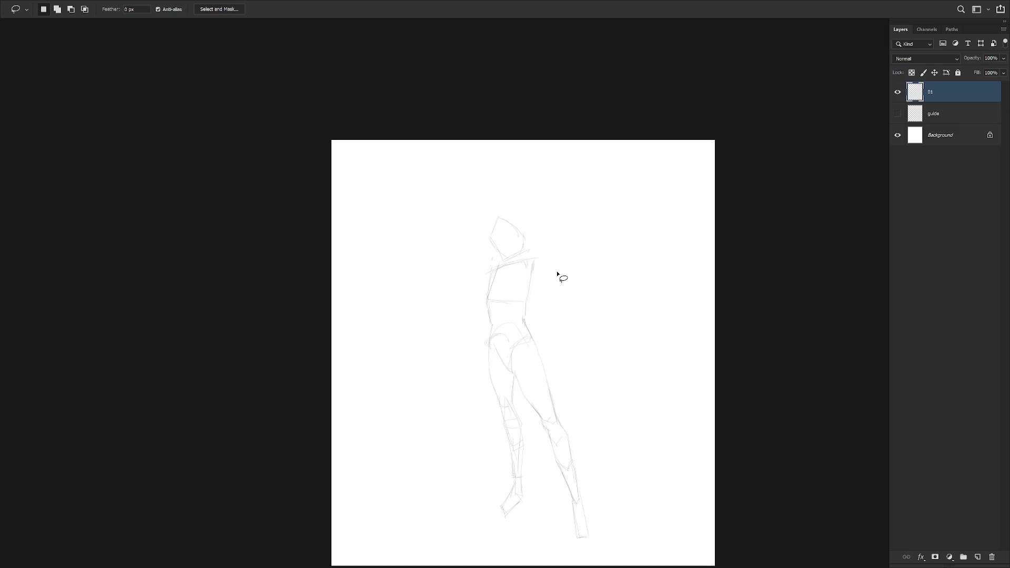
Delete the first sketch layer and create a new empty layer named '01'
key(Delete)
key(ctrl+shift+n)
text(01)
key(Return)
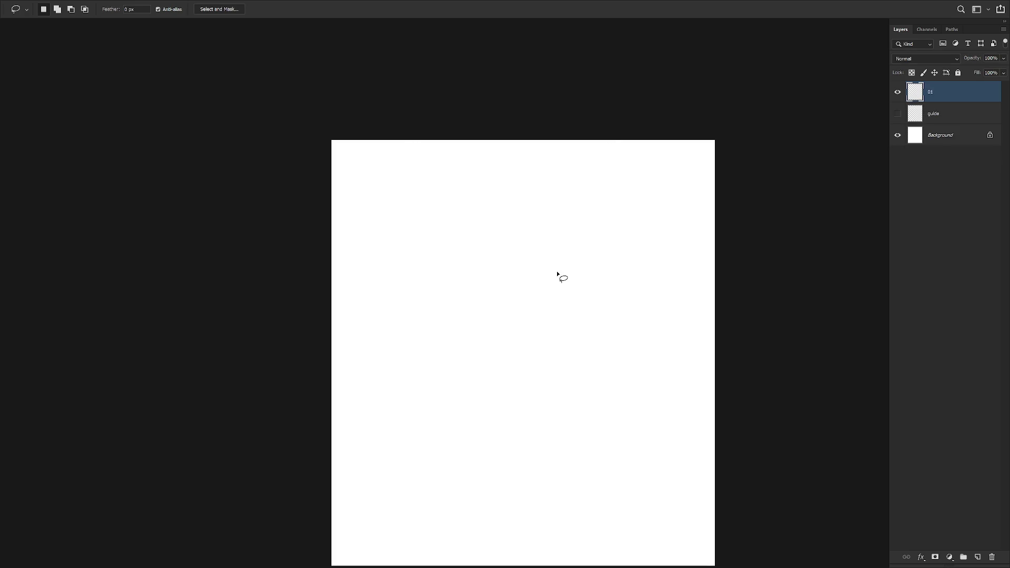
scroll(584, 335, up, 1)
Try out guide strokes and draw a long diagonal ground line
scroll(583, 335, up, 1)
key(b)
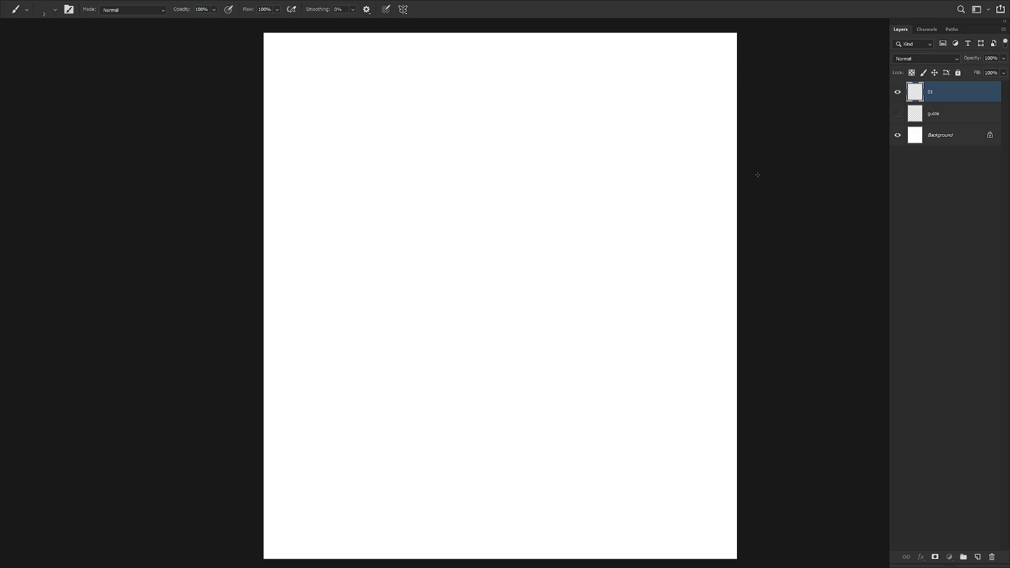
drag(525, 210, 573, 218)
key(ctrl+z)
drag(475, 198, 564, 147)
key(ctrl+z)
mouse_move(398, 373)
mouse_down()
mouse_move(419, 420)
mouse_move(468, 363)
mouse_move(379, 420)
mouse_up()
drag(473, 496, 552, 412)
key(ctrl+z)
drag(487, 488, 563, 400)
Erase the doubled diagonals and redraw two clean diagonal ground lines
key(e)
drag(455, 366, 347, 441)
key(b)
key(e)
drag(507, 460, 503, 427)
key(b)
key(ctrl+z)
drag(491, 348, 384, 410)
drag(575, 388, 502, 482)
key(ctrl+z)
Add a near-vertical leg stroke and a short foot stroke, undoing the stray vertical line
drag(462, 417, 467, 458)
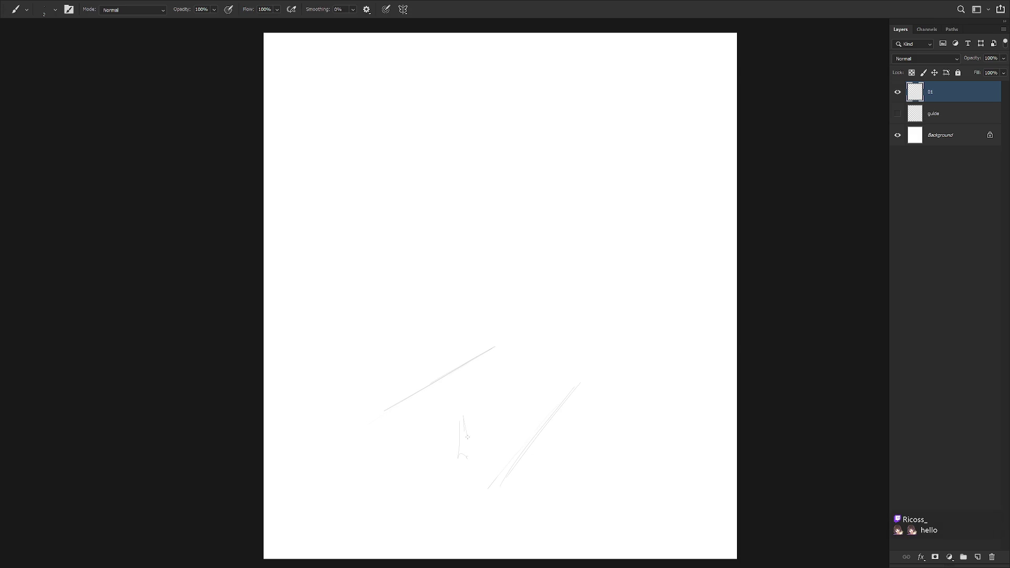
drag(525, 353, 539, 371)
drag(506, 226, 519, 322)
key(ctrl+z)
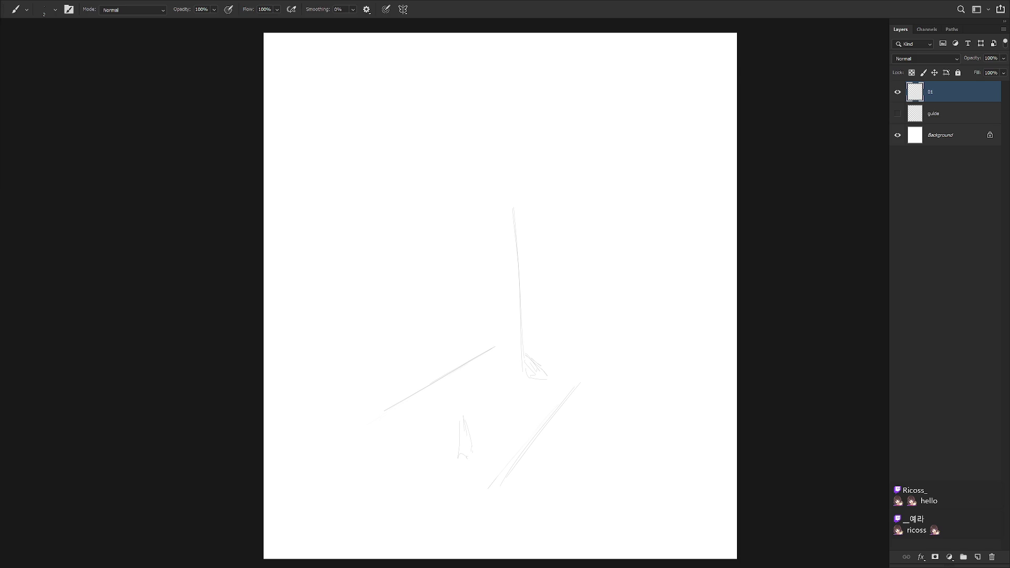
scroll(588, 326, down, 1)
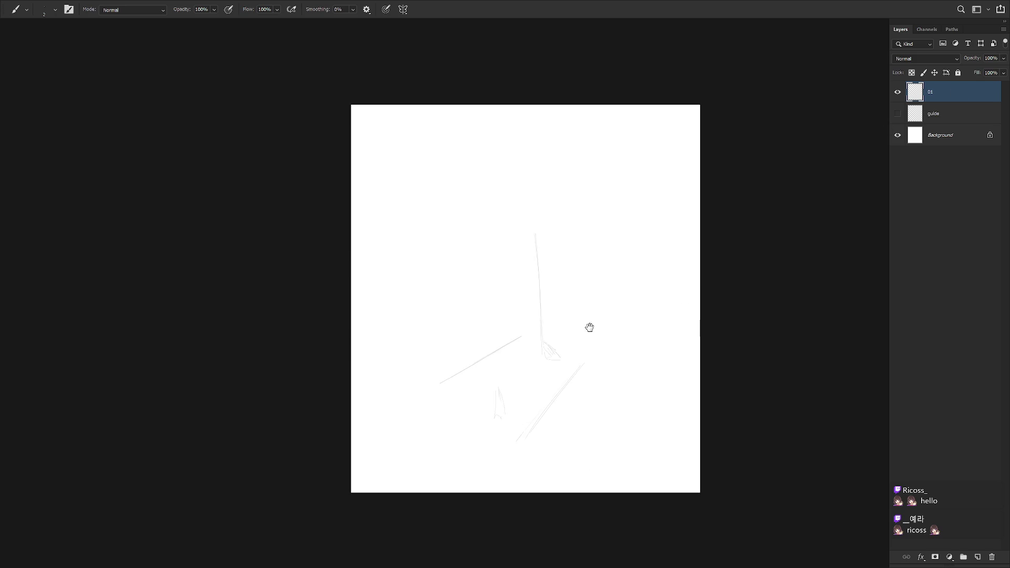
scroll(526, 324, up, 2)
key(ctrl+z)
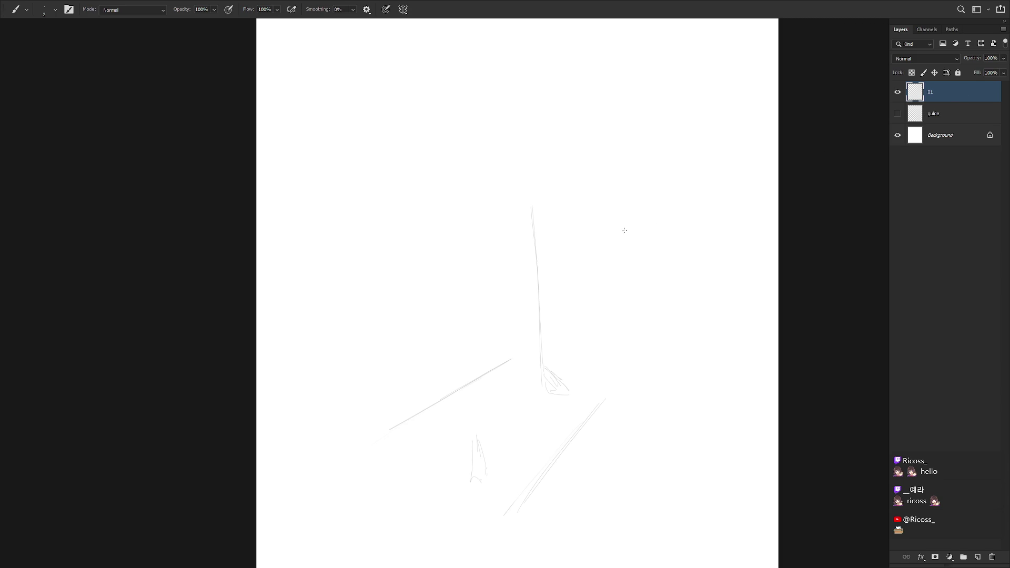
Draw the long vertical leg lines running down the page, with thin lines beside them
drag(455, 149, 456, 163)
drag(466, 205, 473, 466)
drag(474, 283, 470, 455)
drag(482, 303, 483, 447)
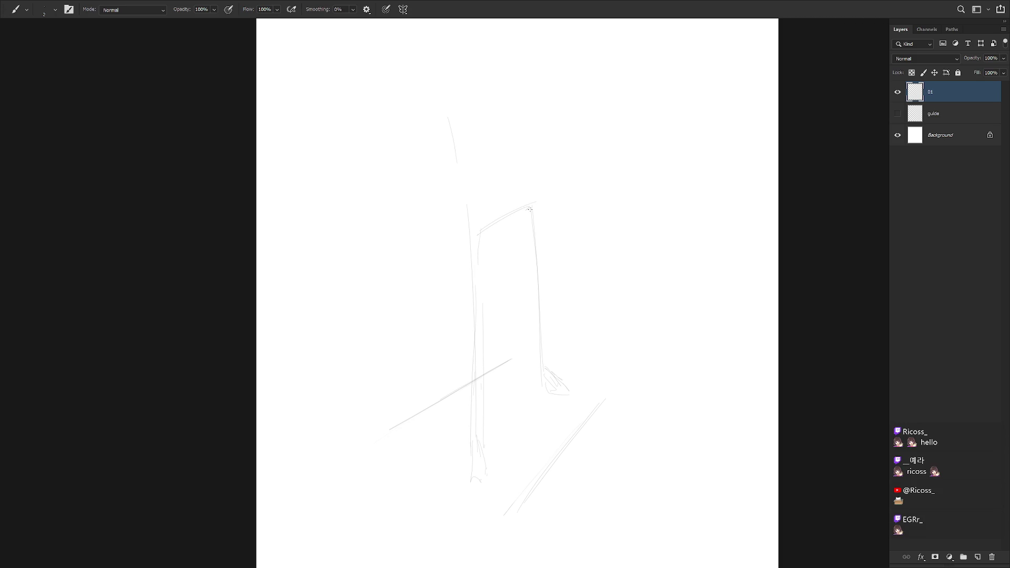
drag(528, 207, 510, 279)
scroll(495, 243, down, 2)
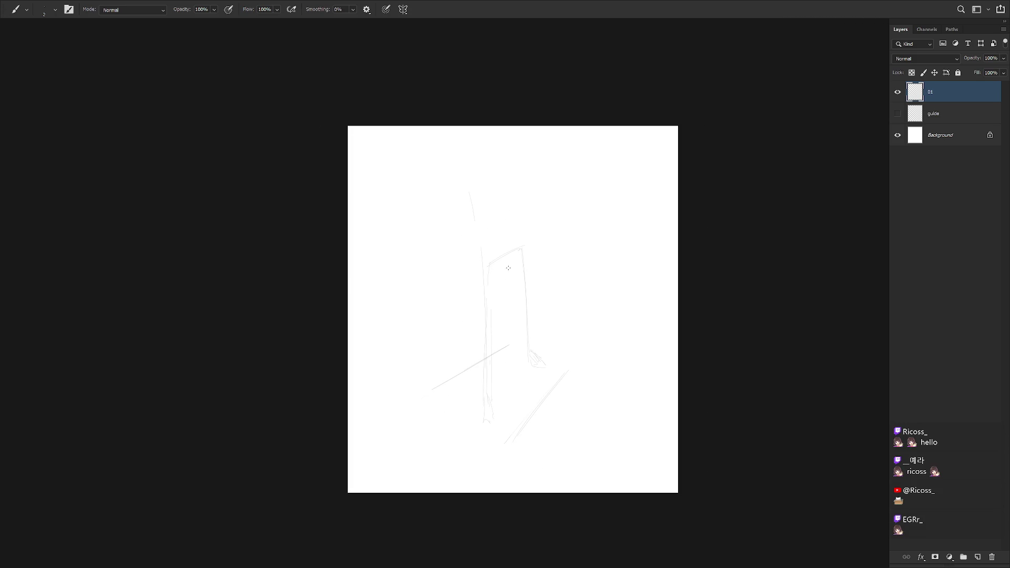
Lasso the stray strokes above the legs, delete them and deselect
key(l)
drag(478, 277, 518, 266)
key(Delete)
key(ctrl+d)
Lightly erase the top horizontal stroke, then add strokes at the left foot and across the leg tops
key(b)
key(e)
drag(492, 271, 524, 261)
key(b)
drag(486, 440, 493, 440)
drag(488, 265, 535, 256)
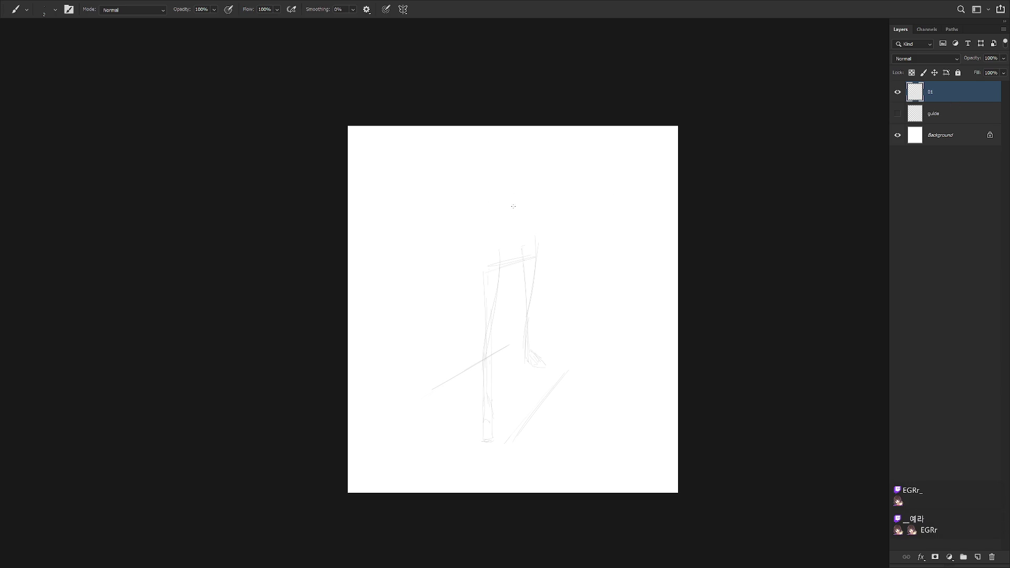
key(ctrl+z)
key(ctrl+z)
key(ctrl+t)
Scale the leg sketch down slightly to about 85.67% and apply the transform
drag(567, 168, 553, 205)
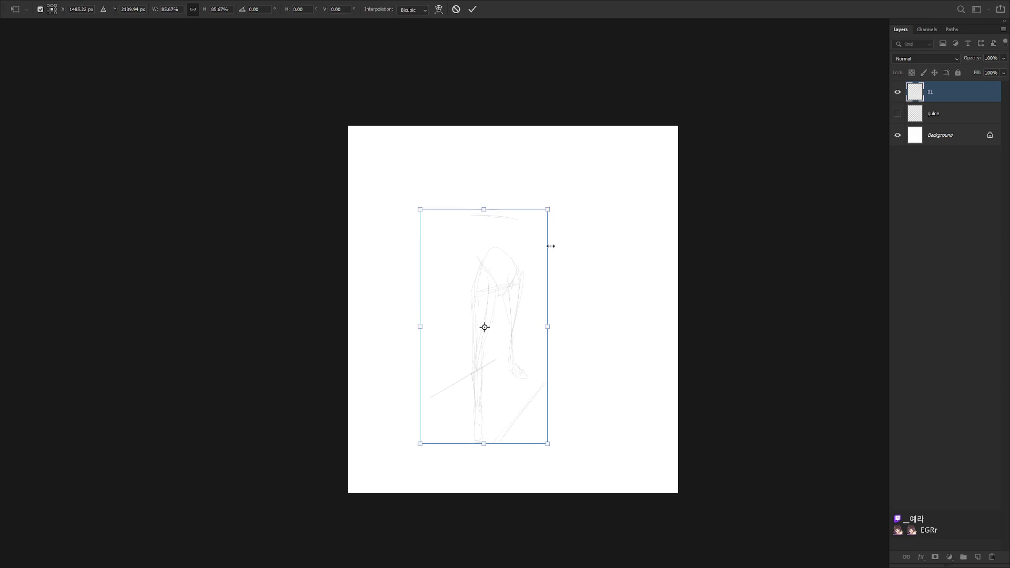
key(Return)
scroll(510, 285, up, 2)
scroll(518, 206, down, 2)
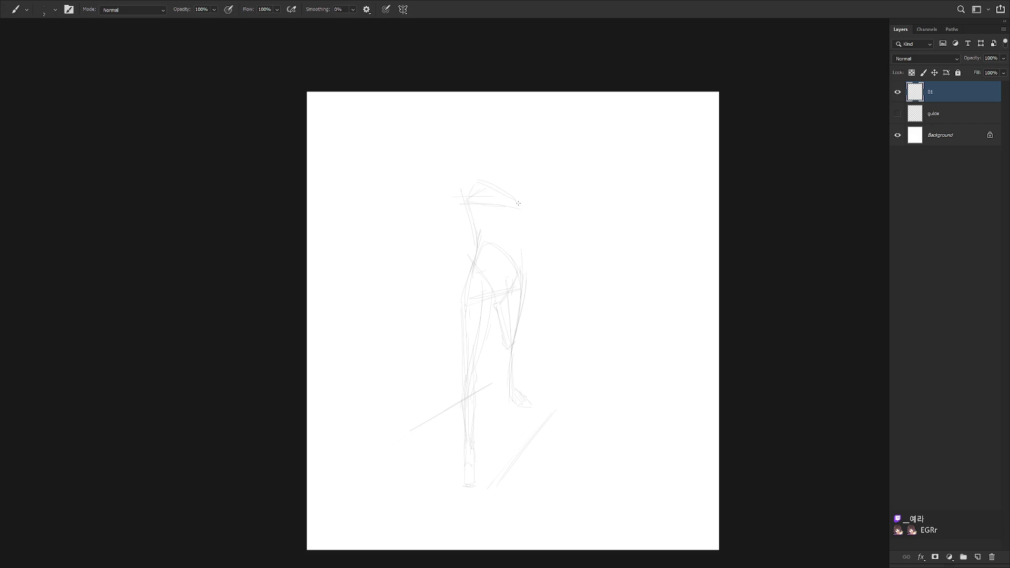
Undo the curved head stroke, mirror the canvas to check proportions, and touch up the ankle
key(ctrl+z)
key(ctrl+shift+h)
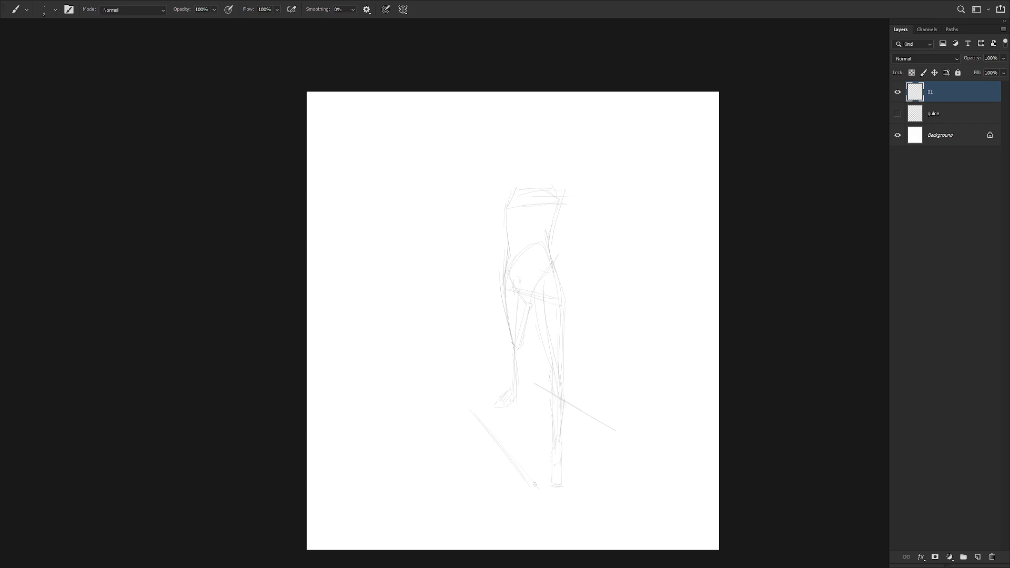
key(ctrl+shift+h)
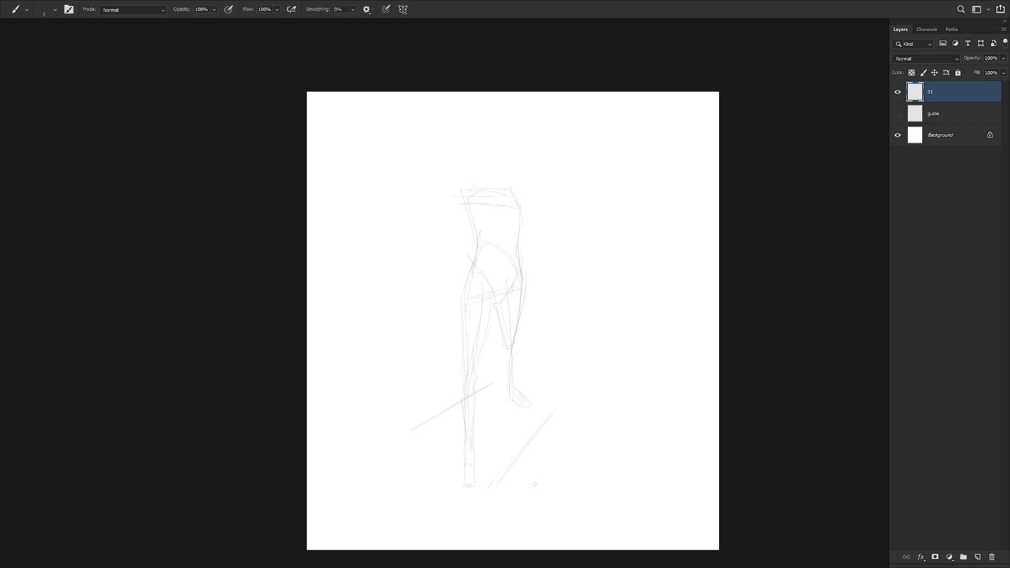
drag(513, 384, 523, 412)
Rotate the selected lower leg and foot about 6° around a pivot at the knee
key(l)
drag(476, 392, 459, 401)
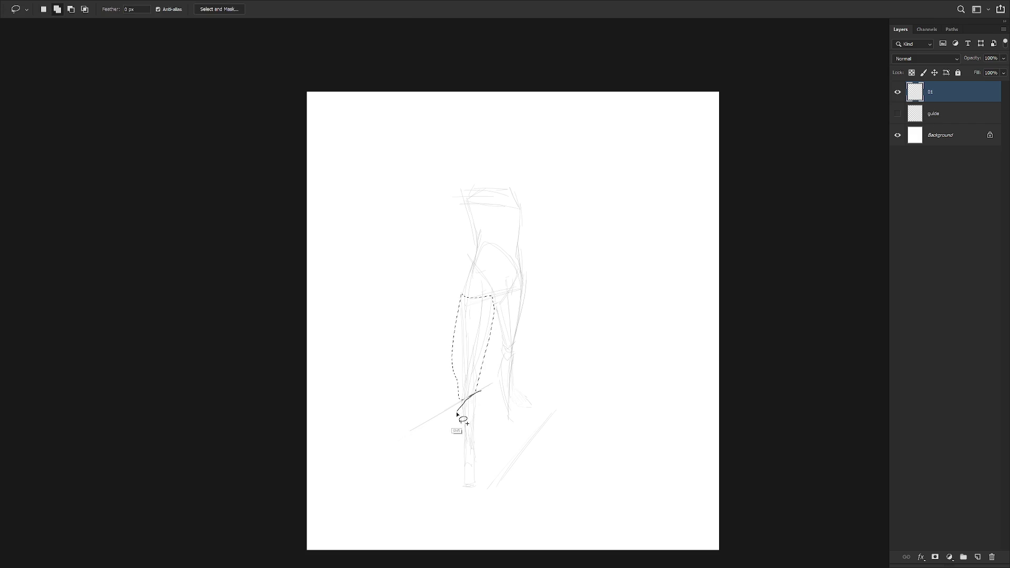
drag(460, 401, 481, 394)
key(ctrl+t)
alt+click(483, 300)
drag(509, 500, 494, 506)
key(Return)
key(ctrl+d)
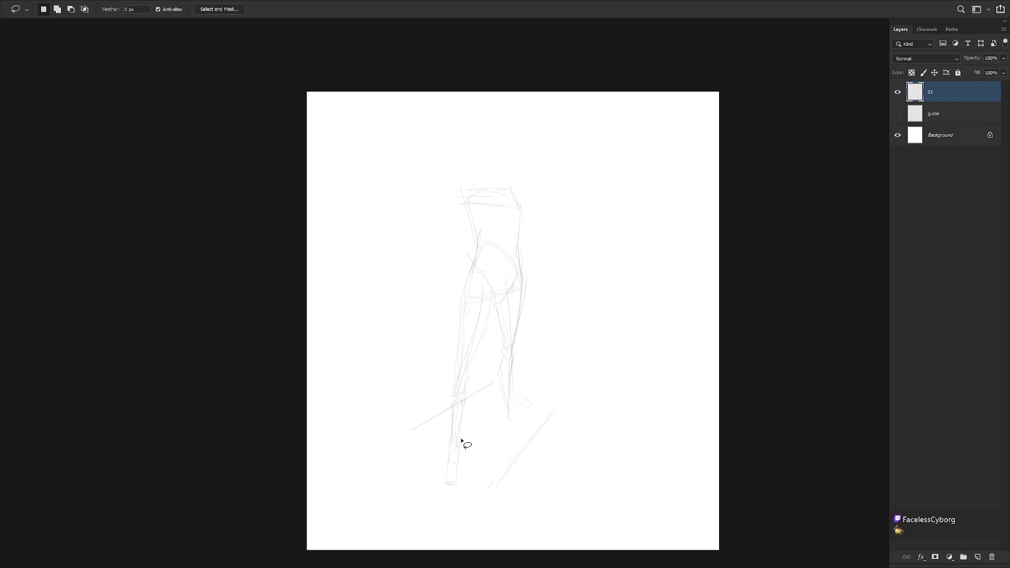
key(b)
key(h)
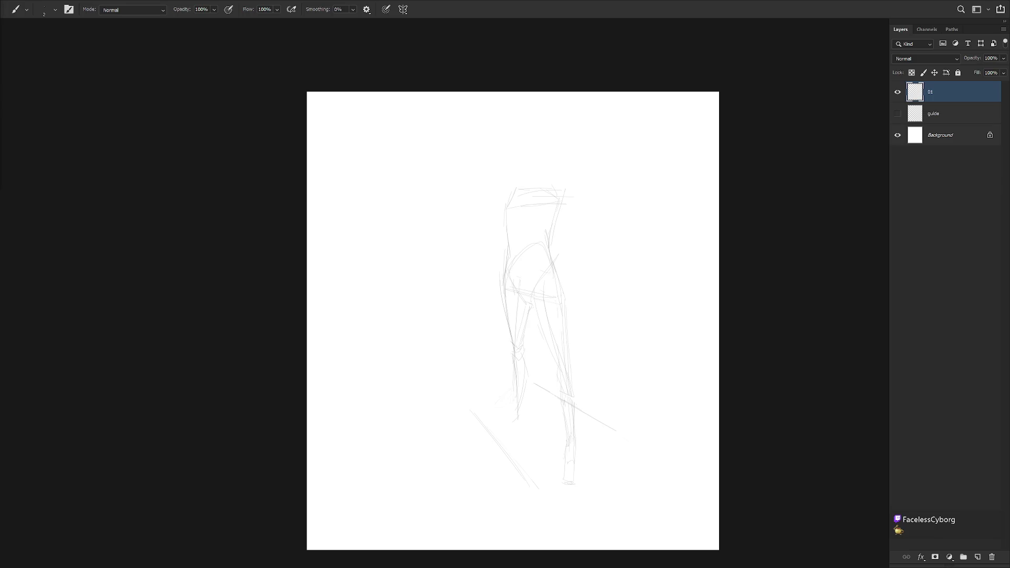
key(h)
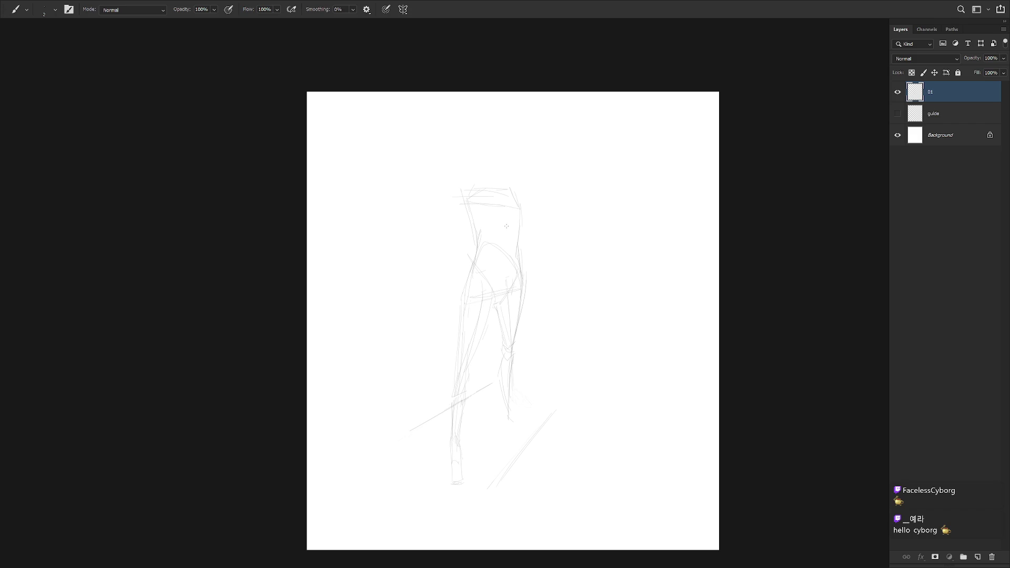
key(shift+b)
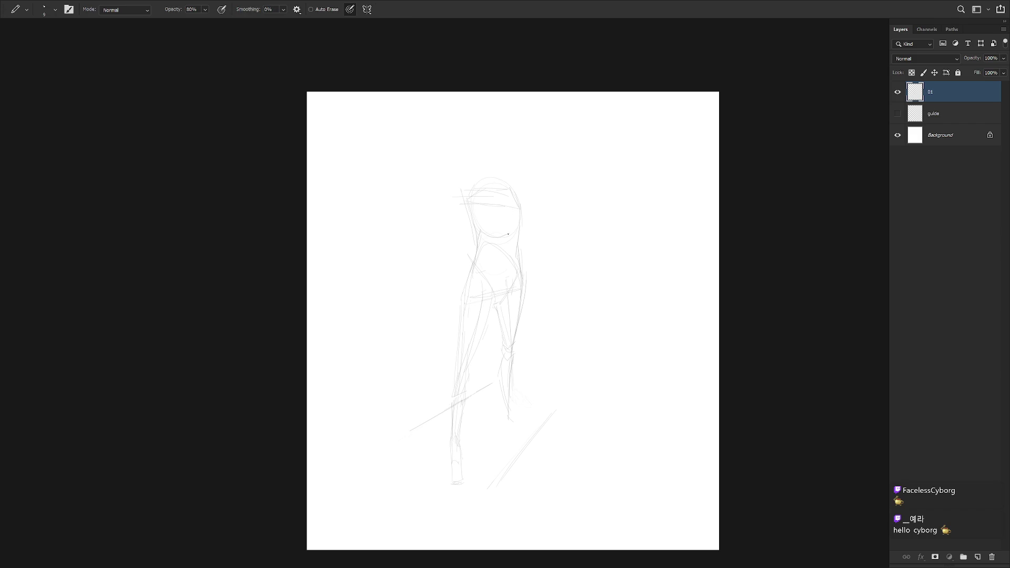
Sketch a circle around the hips, an arc across the upper torso and a curve near the head
drag(513, 289, 495, 251)
drag(494, 233, 514, 219)
key(b)
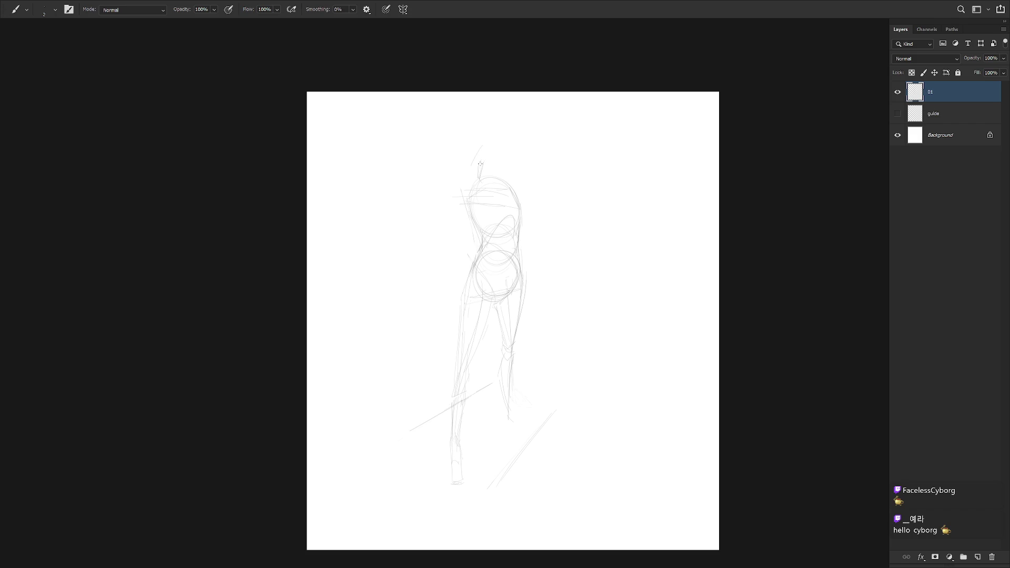
key(shift+b)
drag(479, 128, 512, 157)
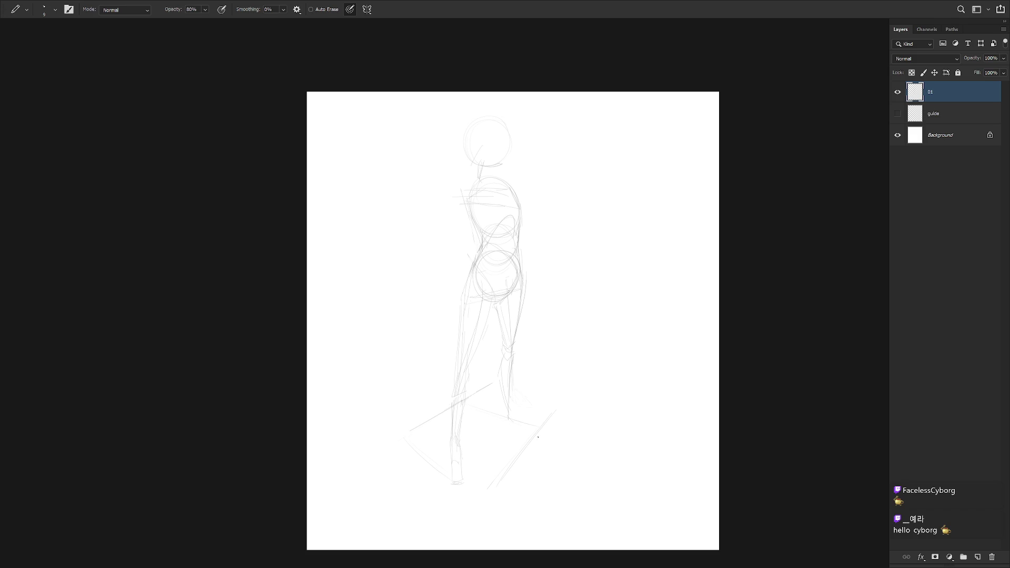
drag(518, 369, 571, 371)
key(ctrl+z)
Add thin strokes along the lower left leg, redraw the left hip and thigh lines, and flip the canvas
drag(463, 371, 473, 357)
drag(452, 394, 450, 435)
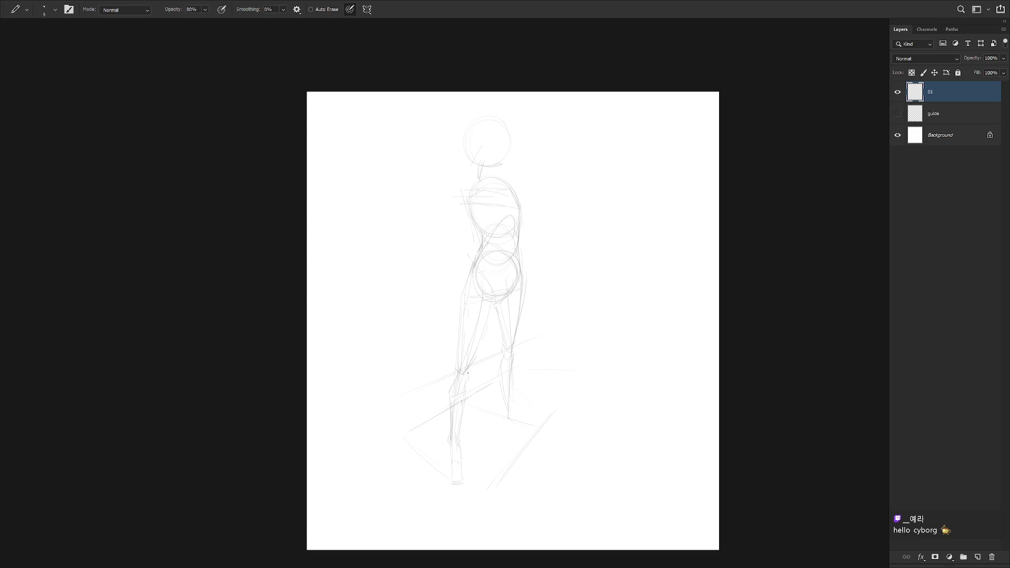
drag(465, 380, 458, 444)
drag(469, 260, 461, 299)
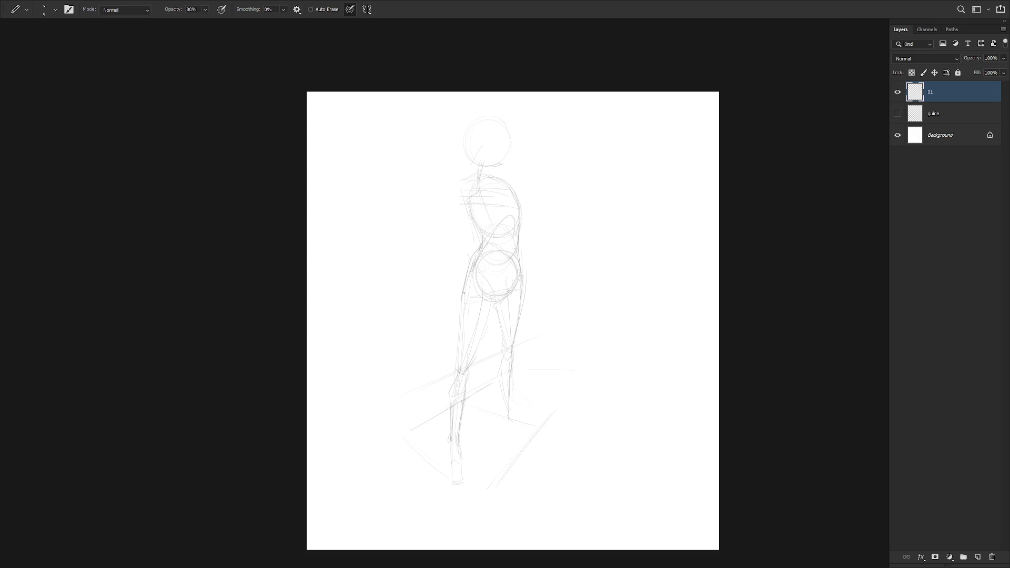
key(ctrl+z)
drag(471, 263, 460, 291)
key(ctrl+z)
drag(472, 266, 461, 329)
drag(472, 262, 460, 336)
key(ctrl+shift+h)
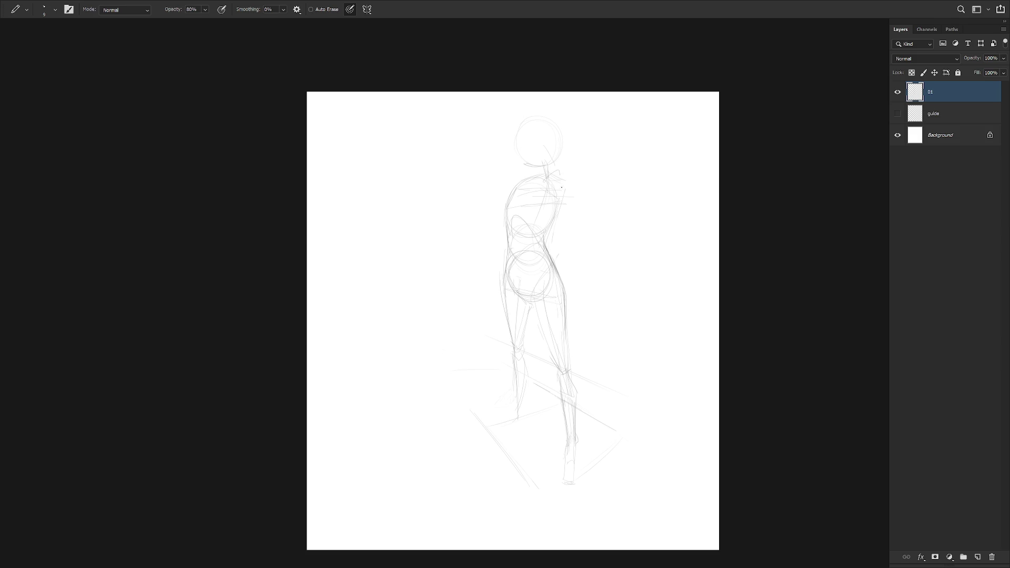
Lasso the head, nudge it up and to the left with Free Transform, and deselect
key(l)
mouse_move(545, 176)
mouse_down()
mouse_move(514, 128)
mouse_move(542, 170)
mouse_move(547, 158)
mouse_up()
key(ctrl+t)
key(Return)
key(ctrl+d)
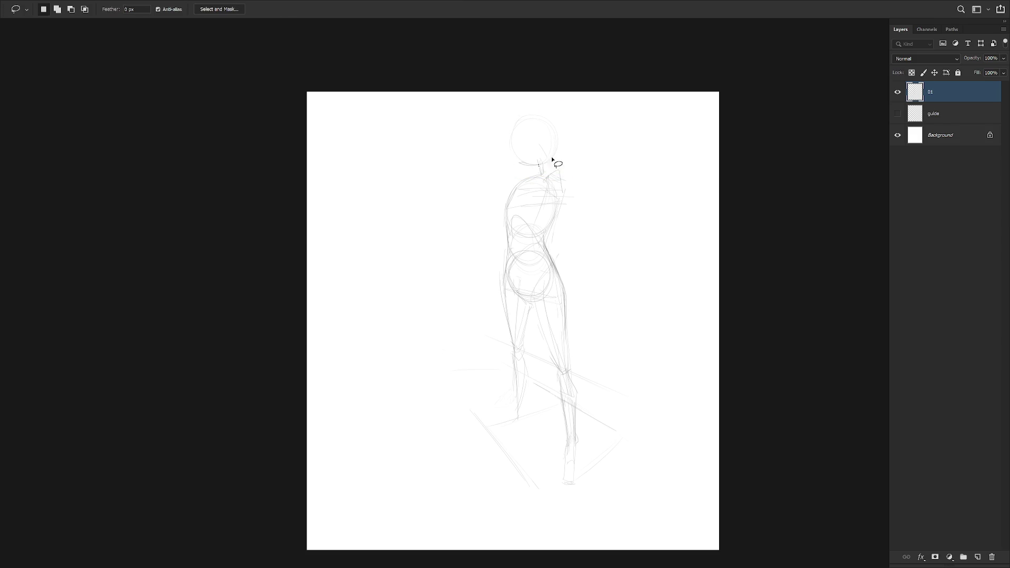
key(b)
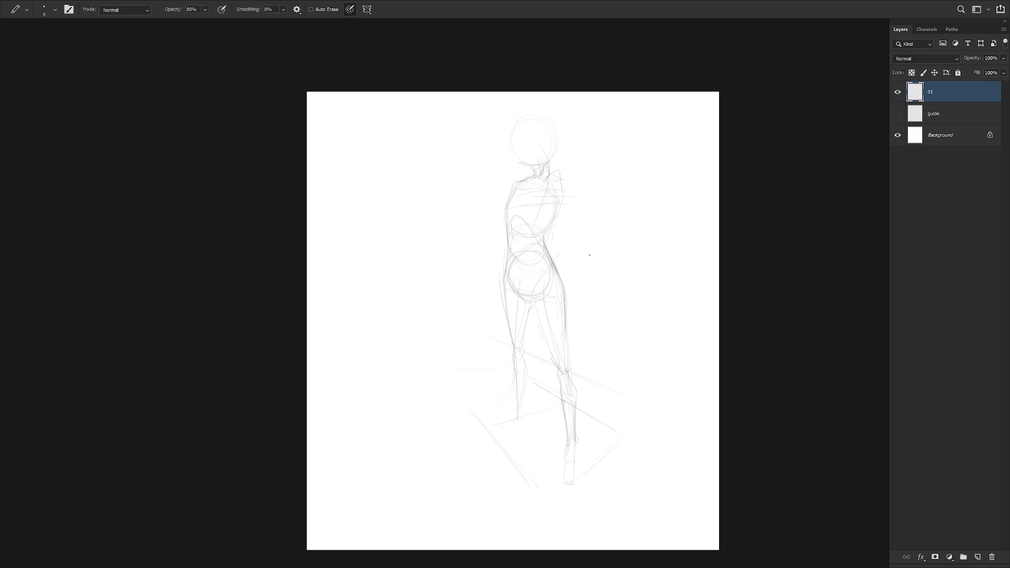
key(shift+b)
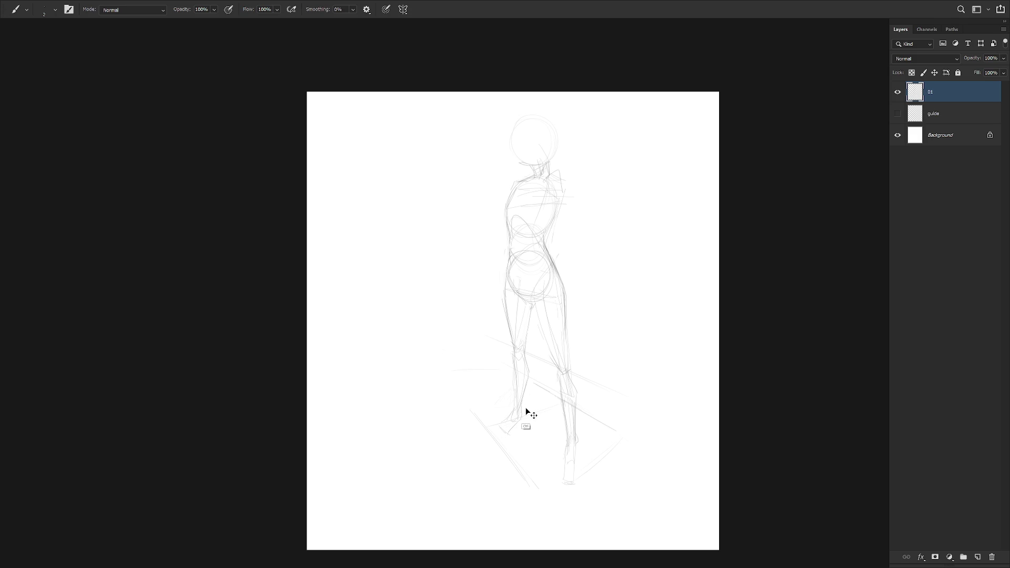
Try a stroke below the left foot, then undo it
drag(499, 430, 499, 435)
key(ctrl+z)
scroll(571, 367, up, 2)
scroll(564, 380, up, 1)
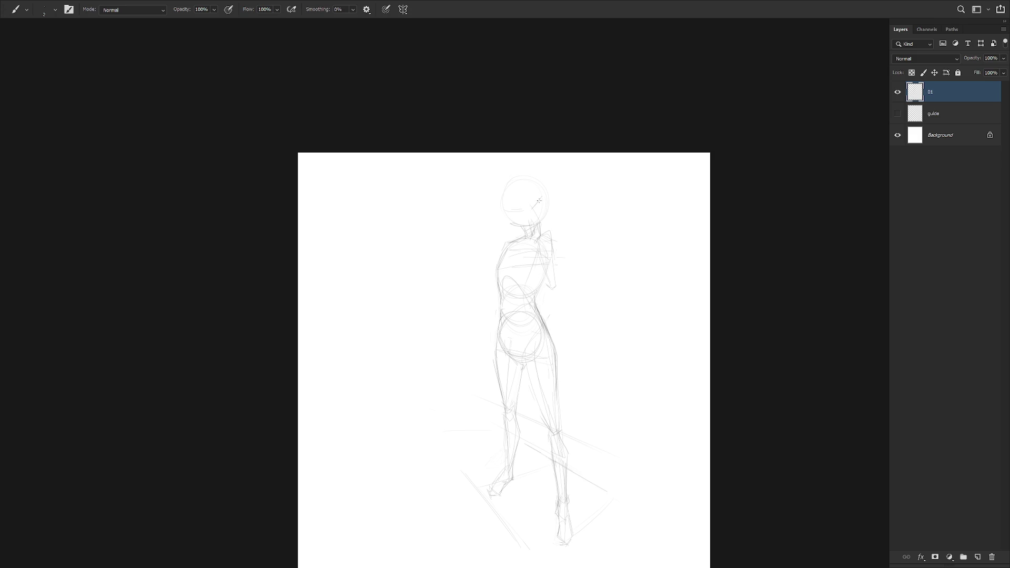
key(alt)
Add a pencil mark near the neck and head
key(shift+b)
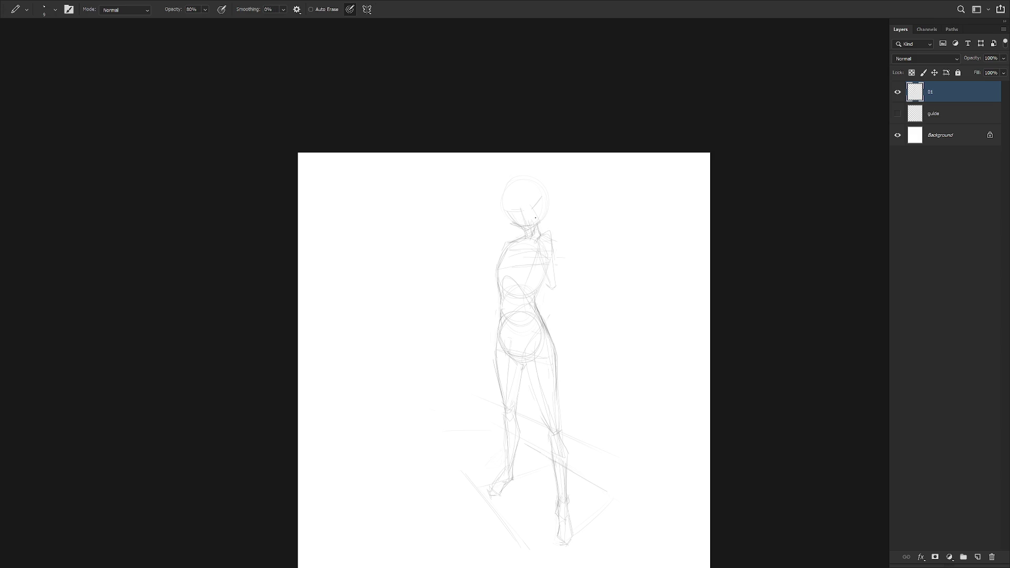
drag(538, 218, 541, 210)
key(shift+b)
key(shift+b)
key(shift+b)
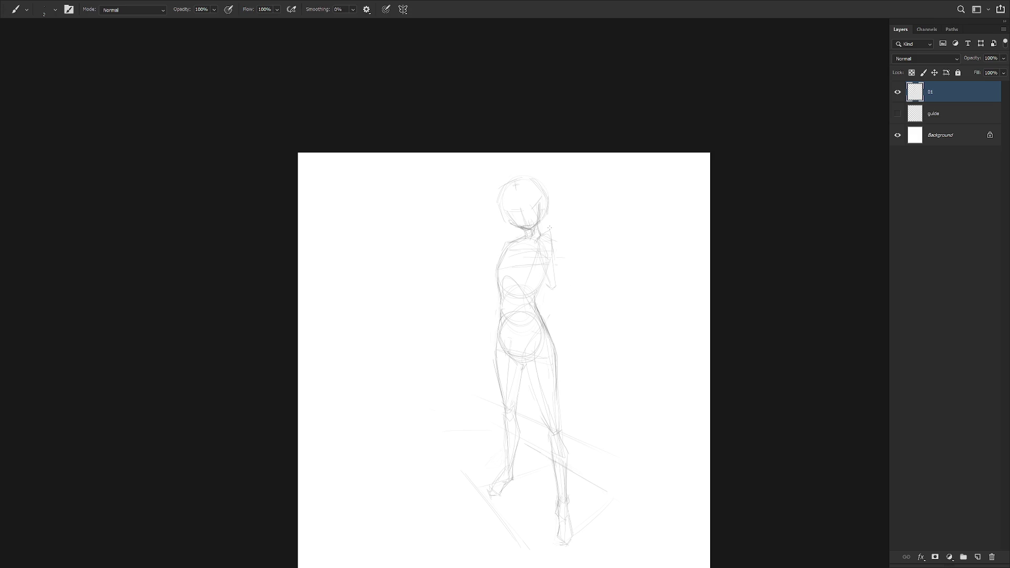
scroll(549, 228, up, 2)
Draw a line along the neck
scroll(549, 228, up, 1)
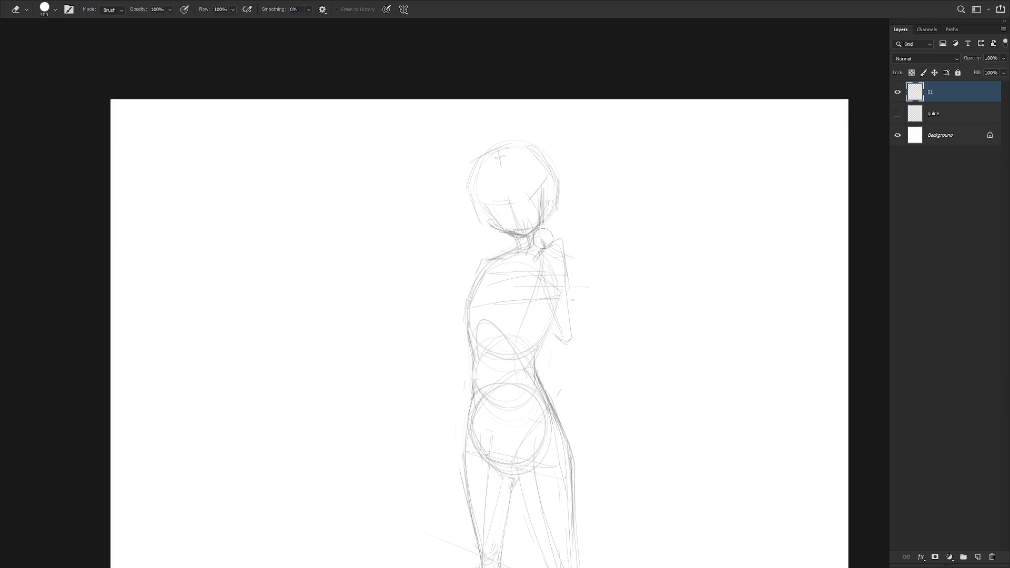
drag(535, 225, 539, 242)
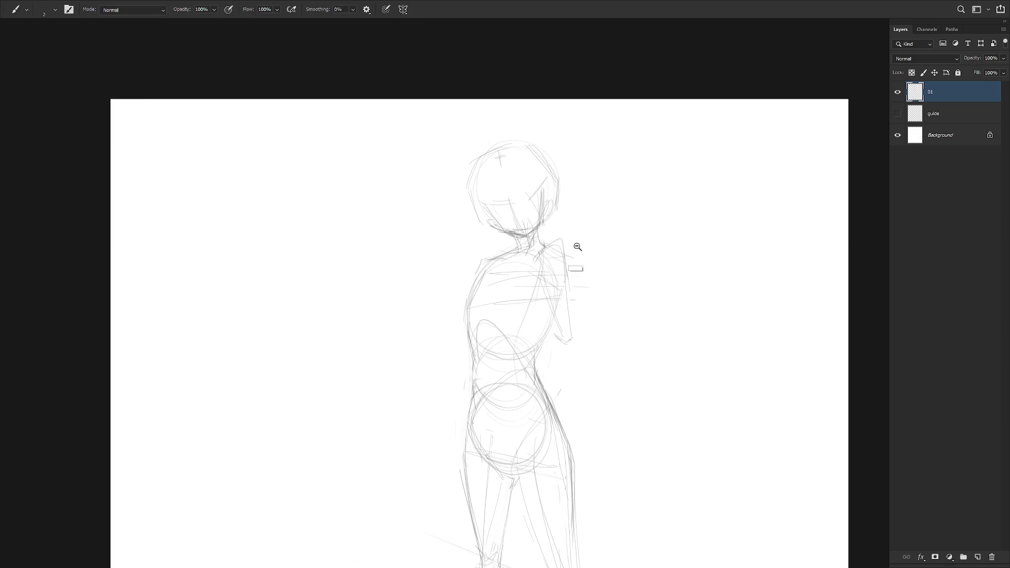
scroll(573, 243, down, 2)
scroll(545, 250, up, 1)
key(e)
key(b)
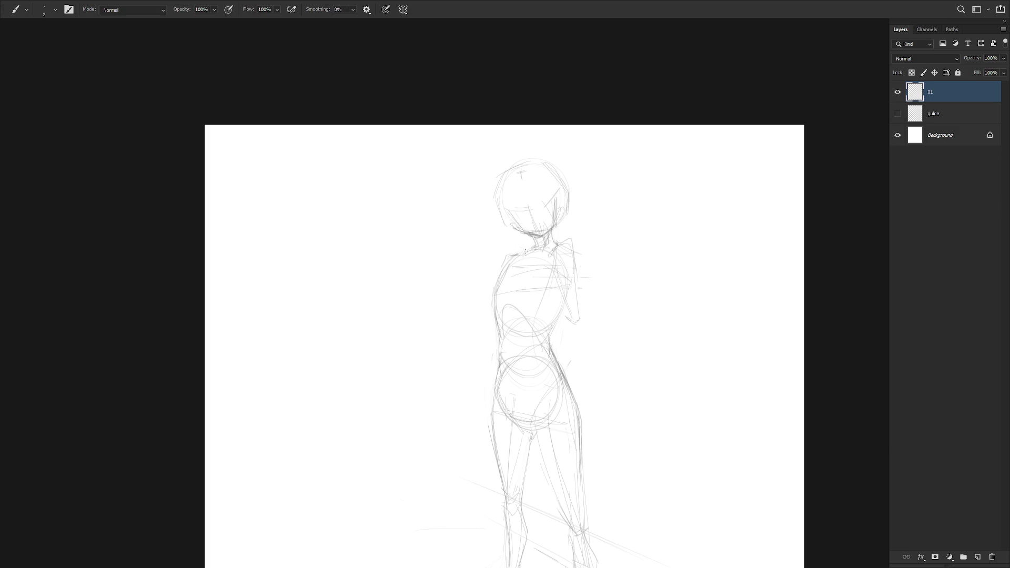
key(e)
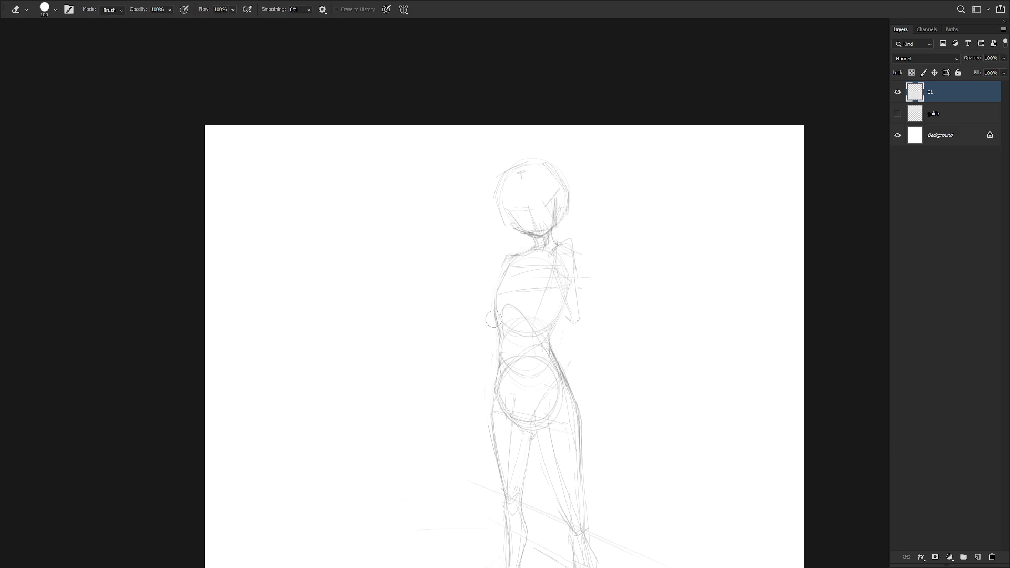
key(b)
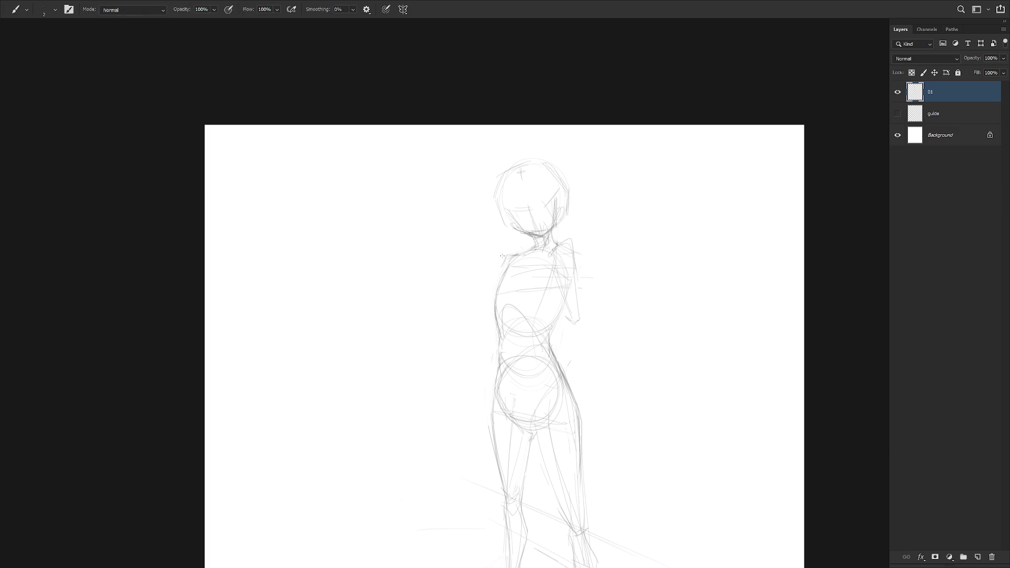
Draw the left side of the torso and a small chest mark, then start lassoing the chest
drag(505, 268, 489, 285)
drag(522, 277, 526, 272)
key(s)
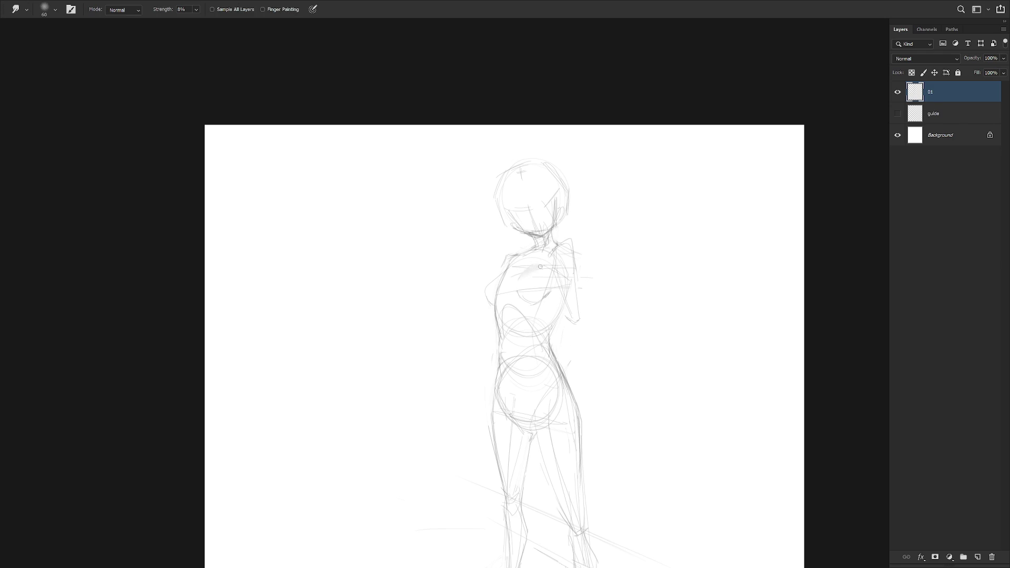
key(b)
key(l)
drag(524, 263, 515, 285)
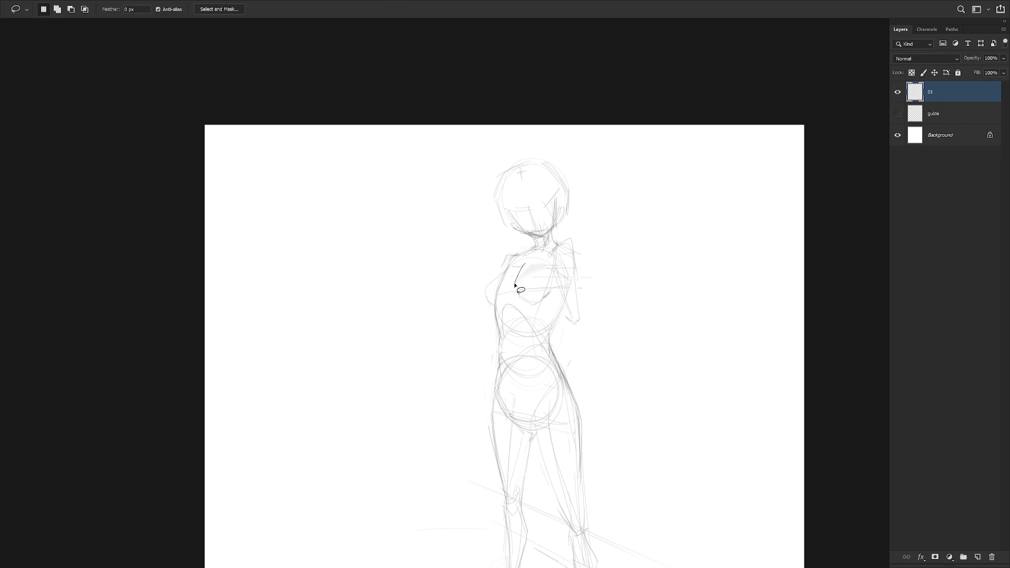
scroll(593, 295, down, 3)
Lasso the upper body and try a Free Transform, leaving it unchanged, then deselect
key(b)
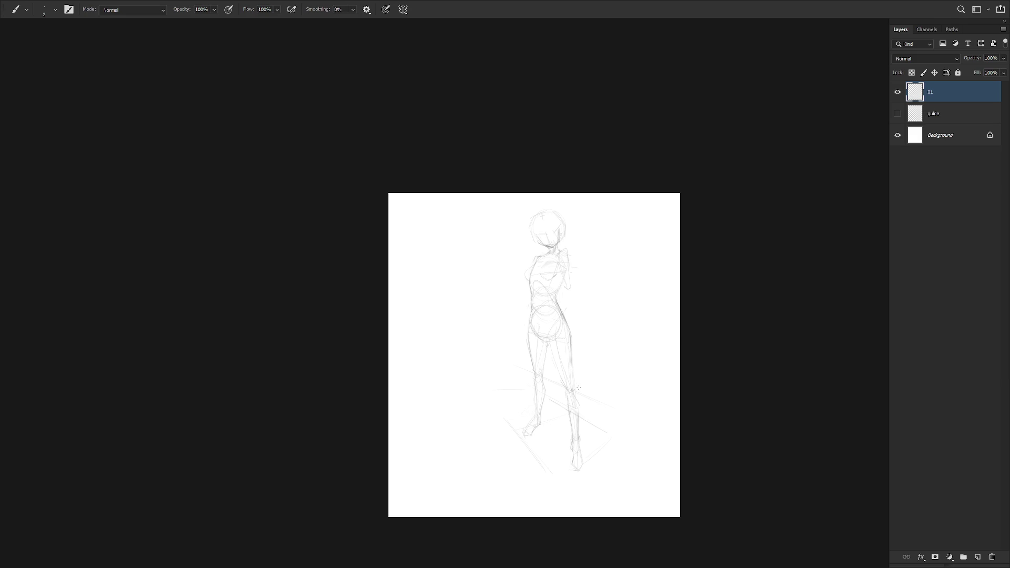
scroll(557, 297, up, 2)
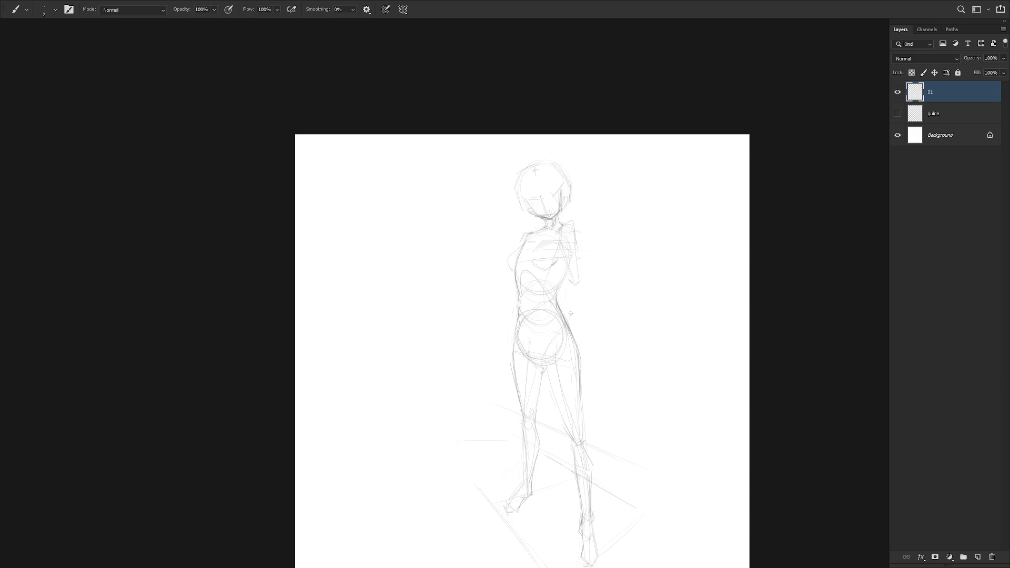
key(l)
mouse_move(515, 292)
mouse_down()
mouse_move(593, 312)
mouse_move(562, 255)
mouse_up()
key(ctrl+t)
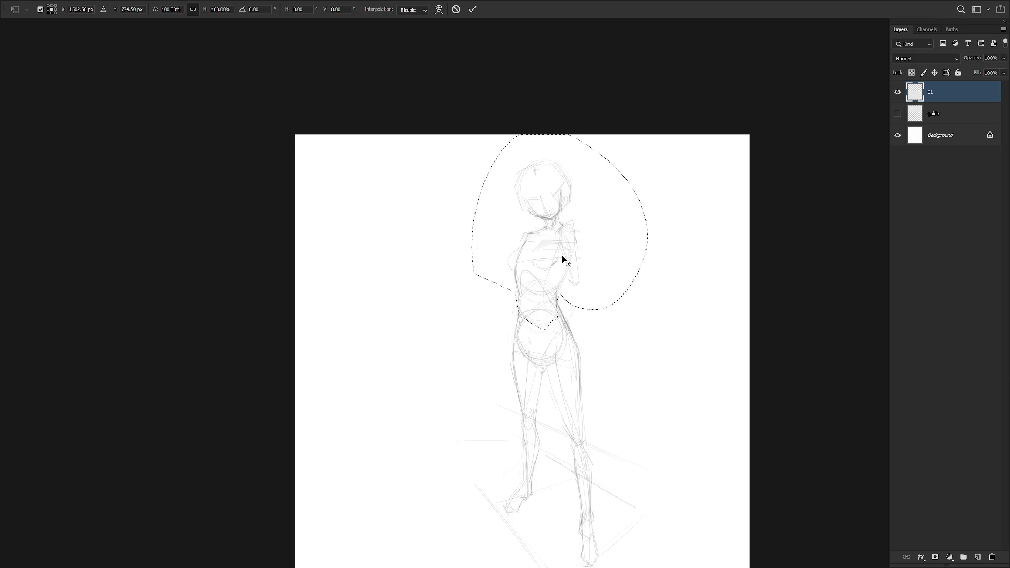
key(Return)
key(ctrl+d)
key(b)
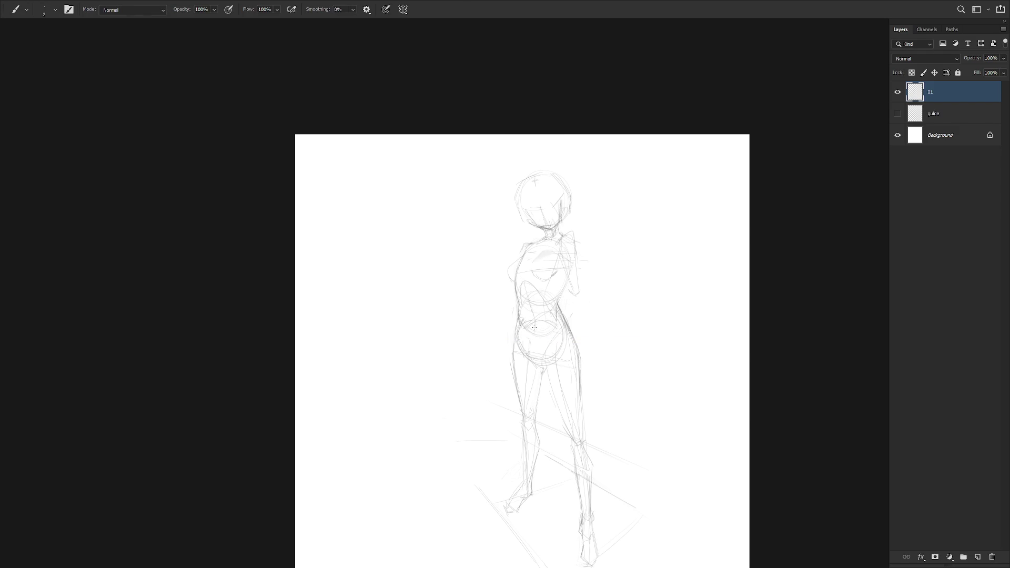
Draw a vertical line over the pelvis and zoom out to see the whole figure
drag(535, 343, 538, 365)
key(e)
key(ctrl+minus)
Rotate the left leg about 8° around a pivot at the top of the leg
key(l)
mouse_move(506, 393)
mouse_down()
mouse_move(504, 337)
mouse_move(492, 456)
mouse_move(506, 393)
mouse_up()
key(ctrl+t)
alt+click(500, 330)
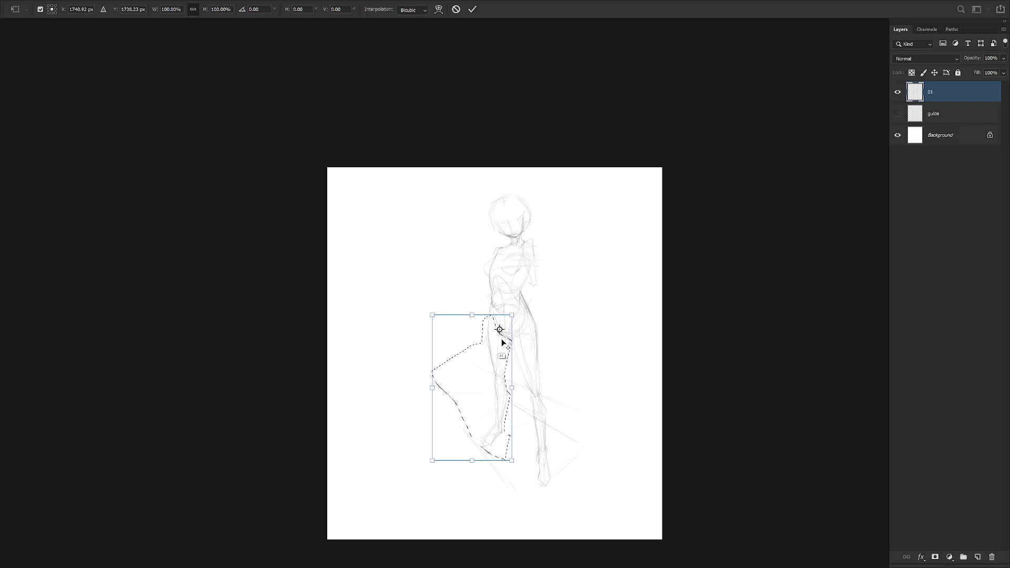
mouse_move(420, 478)
mouse_down()
mouse_move(445, 476)
mouse_move(435, 477)
mouse_up()
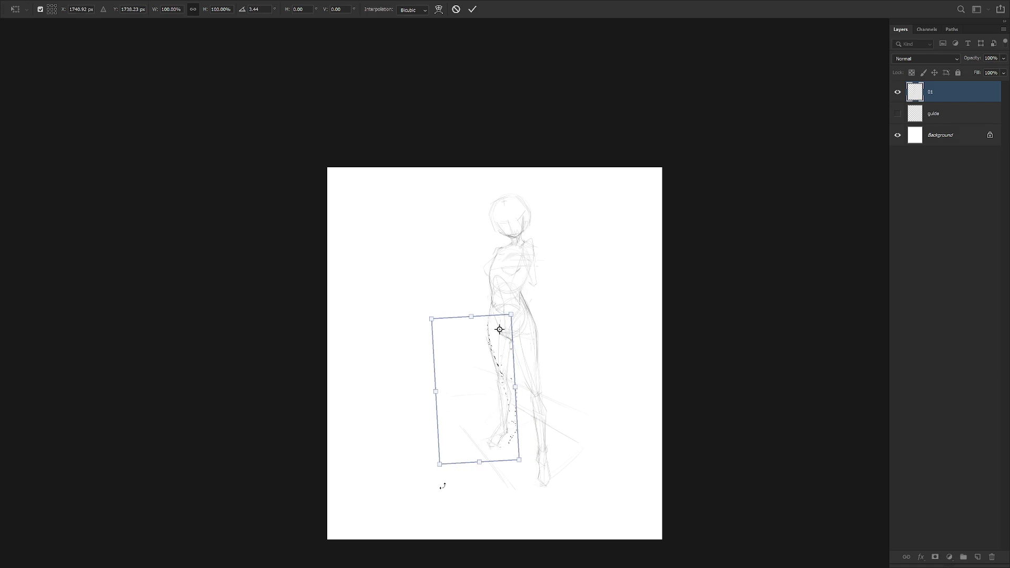
key(Return)
key(ctrl+d)
key(b)
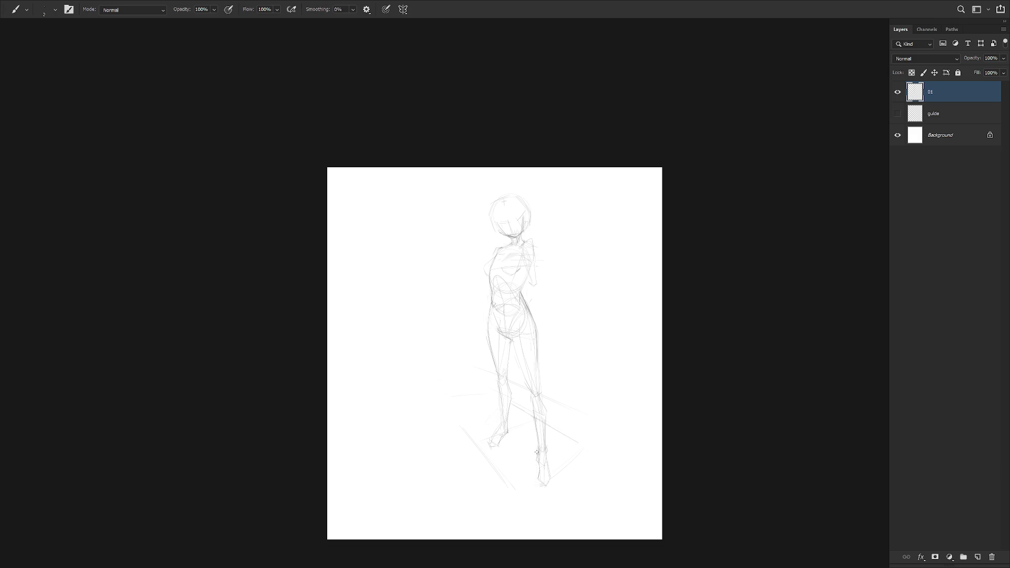
Lasso the head and tilt it slightly with Free Transform
scroll(534, 239, up, 2)
key(l)
mouse_move(509, 231)
mouse_down()
mouse_move(538, 215)
mouse_move(508, 230)
mouse_up()
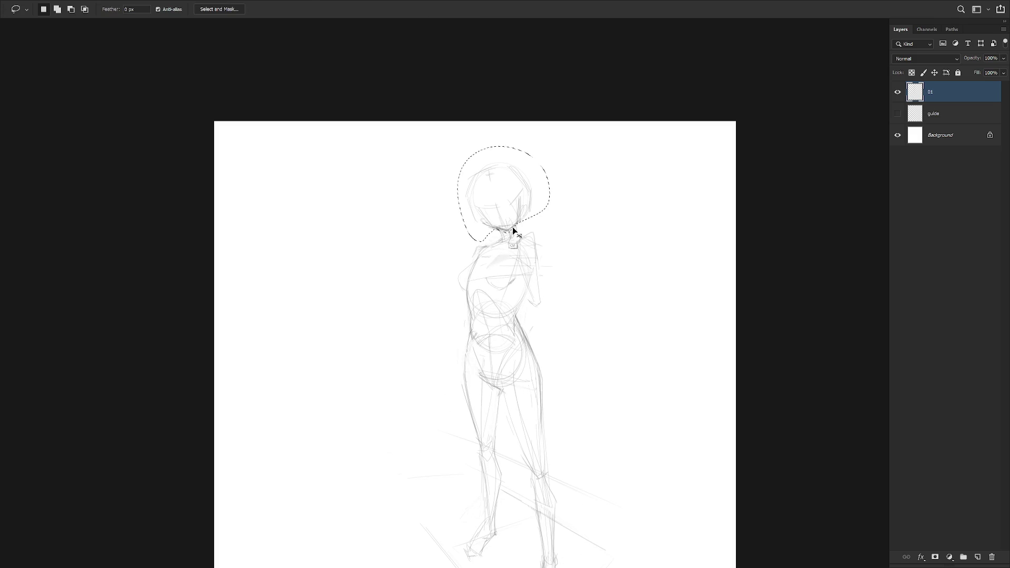
key(ctrl+t)
drag(552, 141, 555, 158)
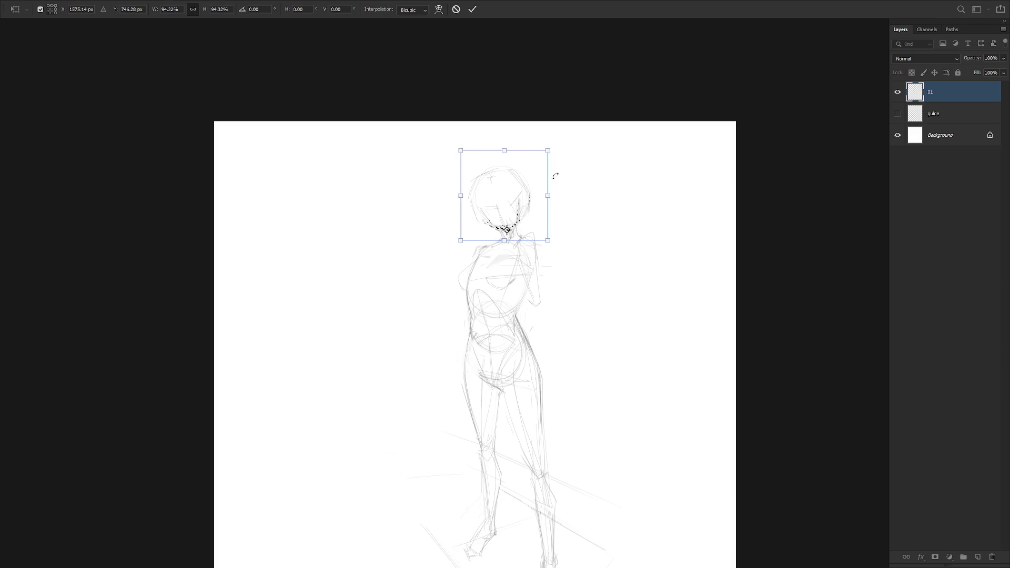
key(Return)
key(ctrl+d)
Lightly erase stray lines near the right hip and pan to show more of the legs
key(b)
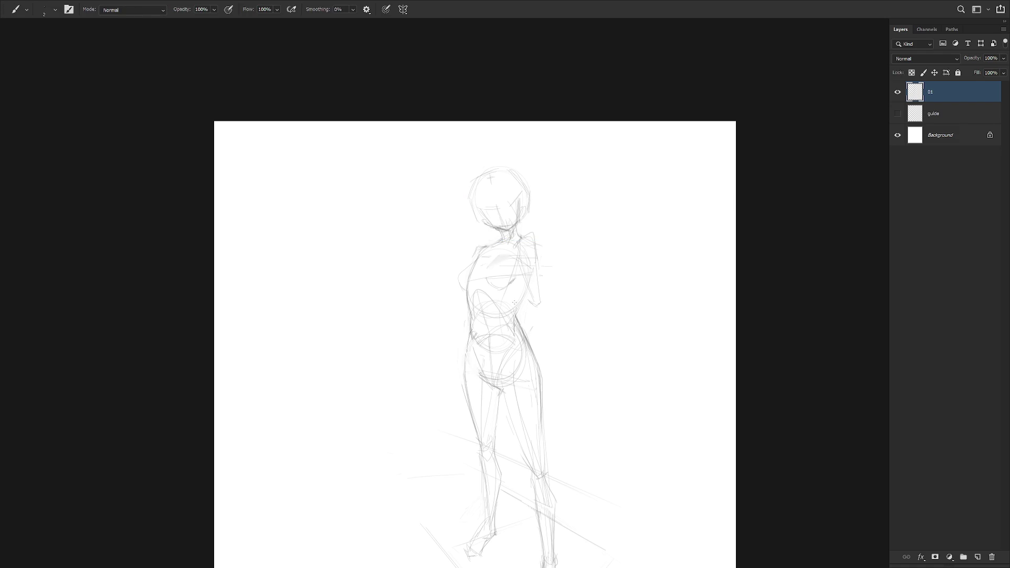
key(e)
key(b)
key(e)
drag(526, 329, 539, 368)
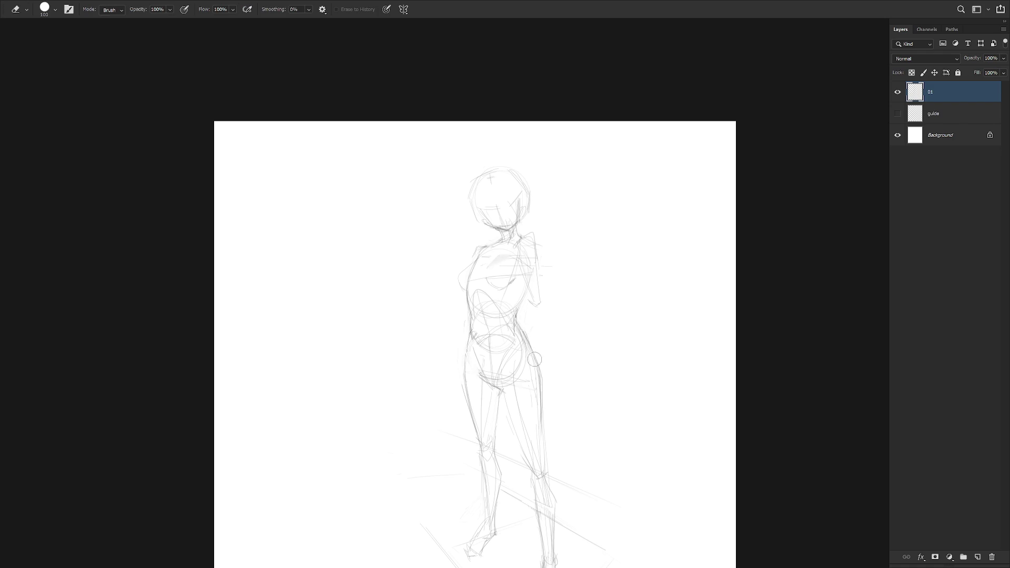
key(b)
drag(514, 405, 500, 354)
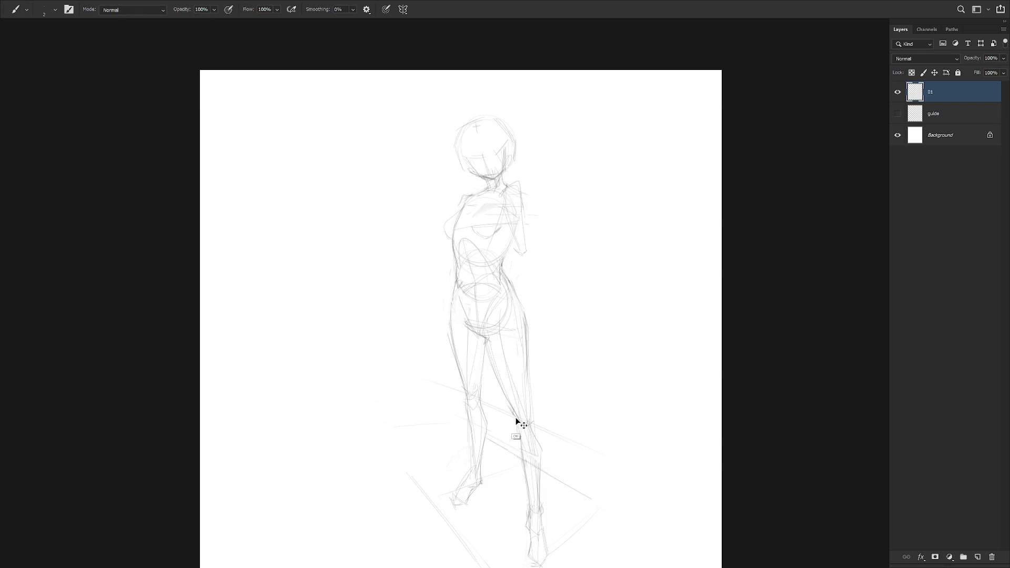
Add a short line beside the right knee, trimming it with the Eraser
drag(514, 417, 521, 427)
key(e)
key(b)
key(e)
key(b)
key(e)
key(b)
Darken the outer line of the right leg, trimming with the Eraser
drag(530, 385, 532, 421)
key(e)
key(b)
key(e)
key(b)
key(e)
key(b)
Add a faint stroke near the left foot
key(e)
key(b)
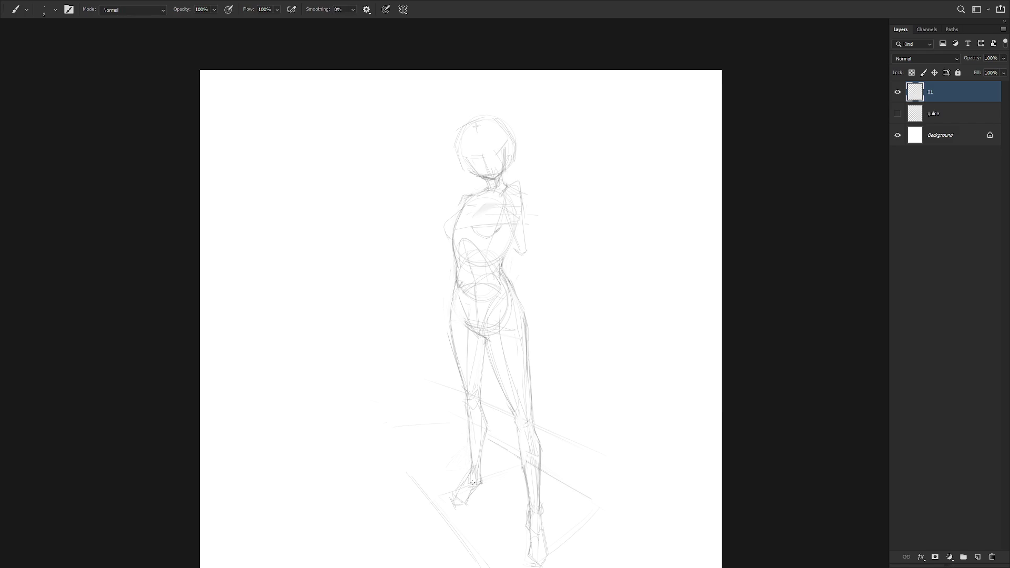
key(e)
key(b)
mouse_move(465, 484)
mouse_down()
mouse_move(461, 513)
mouse_move(471, 508)
mouse_up()
scroll(550, 410, down, 3)
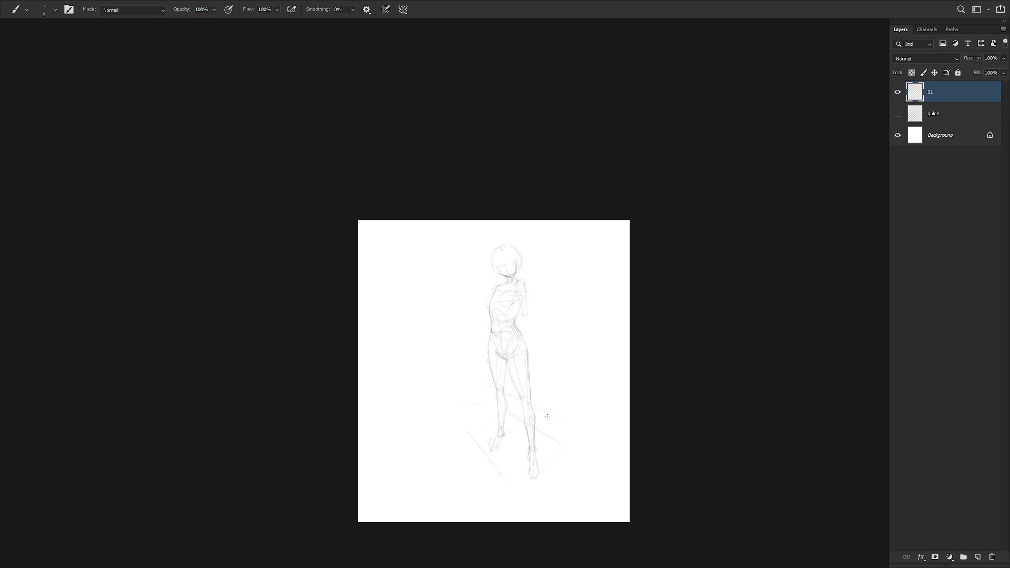
Zoom in on the torso and redraw the left shoulder line
scroll(523, 268, up, 3)
key(e)
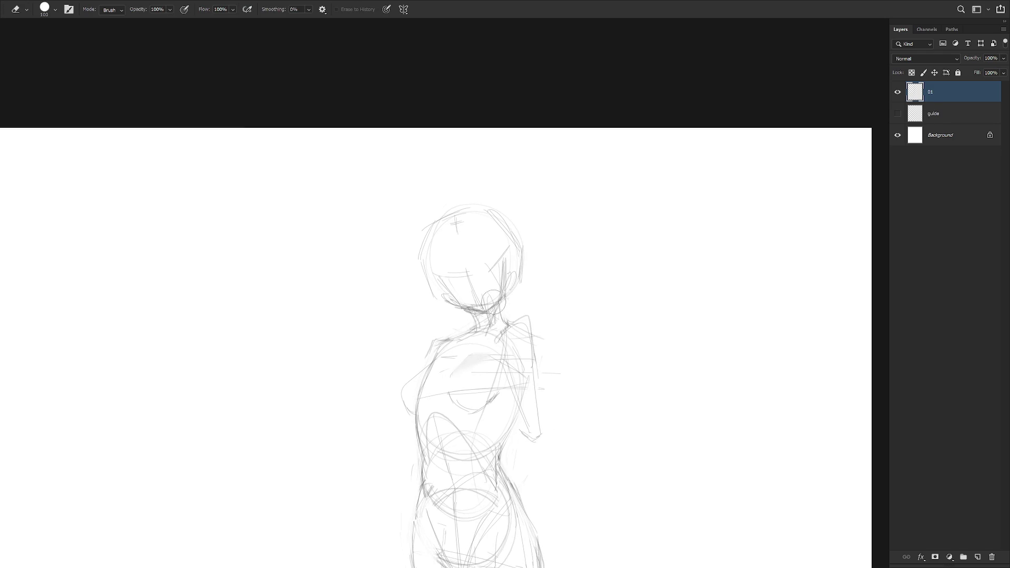
key(b)
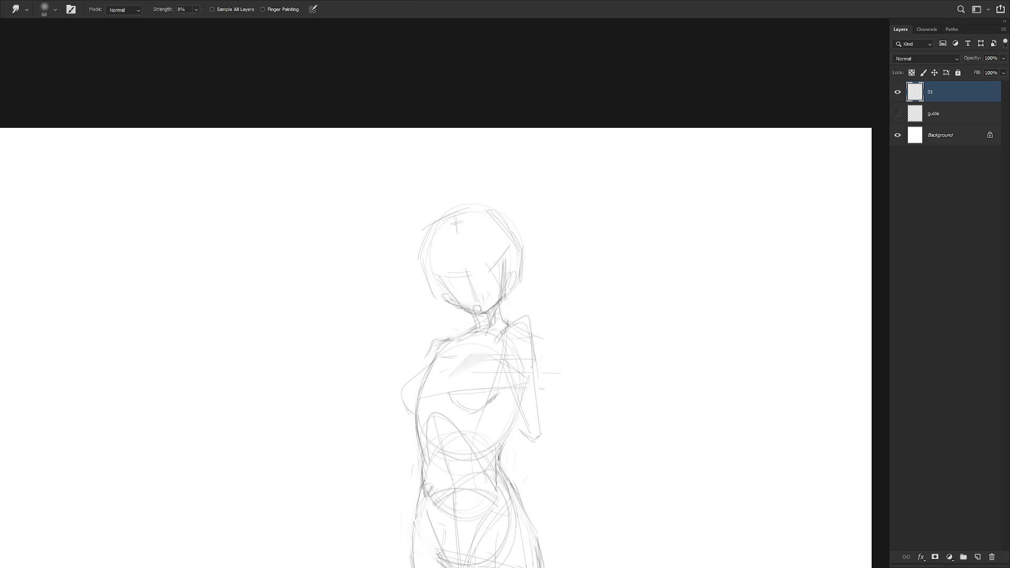
key(e)
key(b)
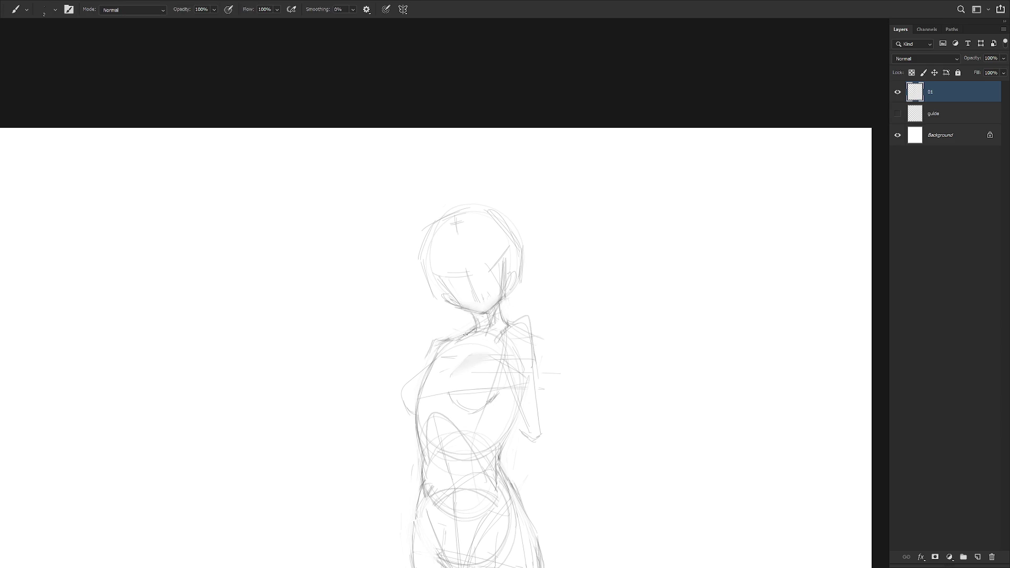
mouse_move(440, 341)
mouse_down()
mouse_move(514, 323)
mouse_move(481, 331)
mouse_move(497, 310)
mouse_move(428, 363)
mouse_up()
Lighten the neck and erase faint construction strokes around the shoulders
key(e)
key(b)
key(e)
key(b)
key(e)
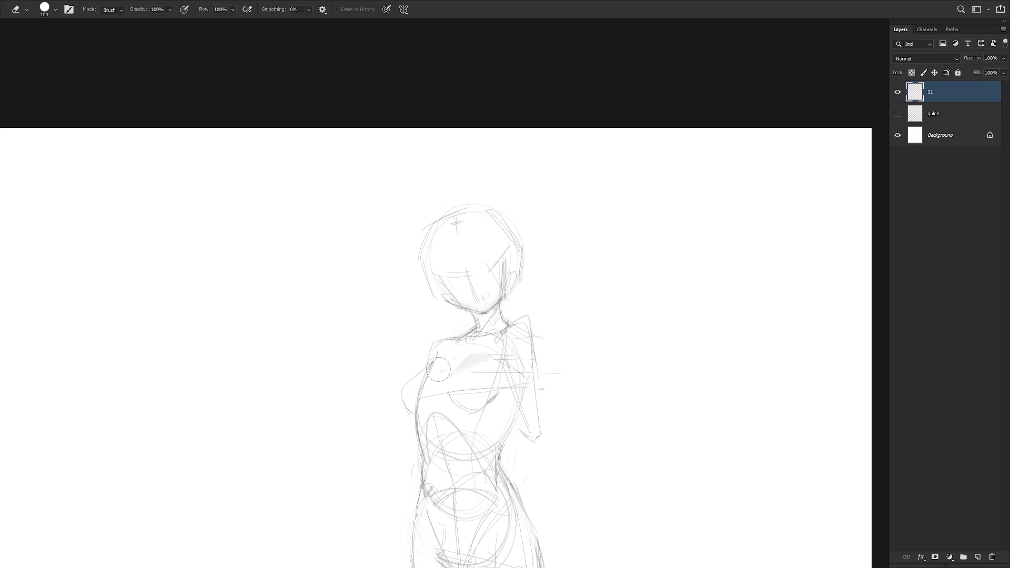
key(b)
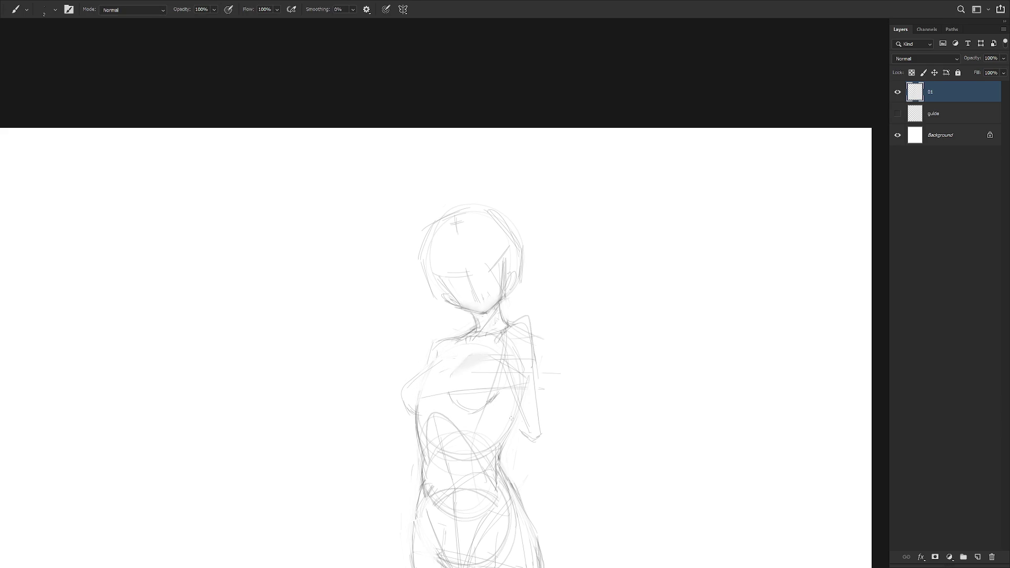
key(e)
key(b)
key(e)
key(b)
Add faint strokes at mid-torso and draw the right hip line
mouse_move(510, 428)
mouse_down()
mouse_move(489, 467)
mouse_move(468, 363)
mouse_move(491, 420)
mouse_up()
key(e)
key(b)
drag(466, 357, 515, 474)
key(e)
key(b)
Clean up and redraw the left waist line, then zoom back out
key(e)
drag(387, 363, 397, 384)
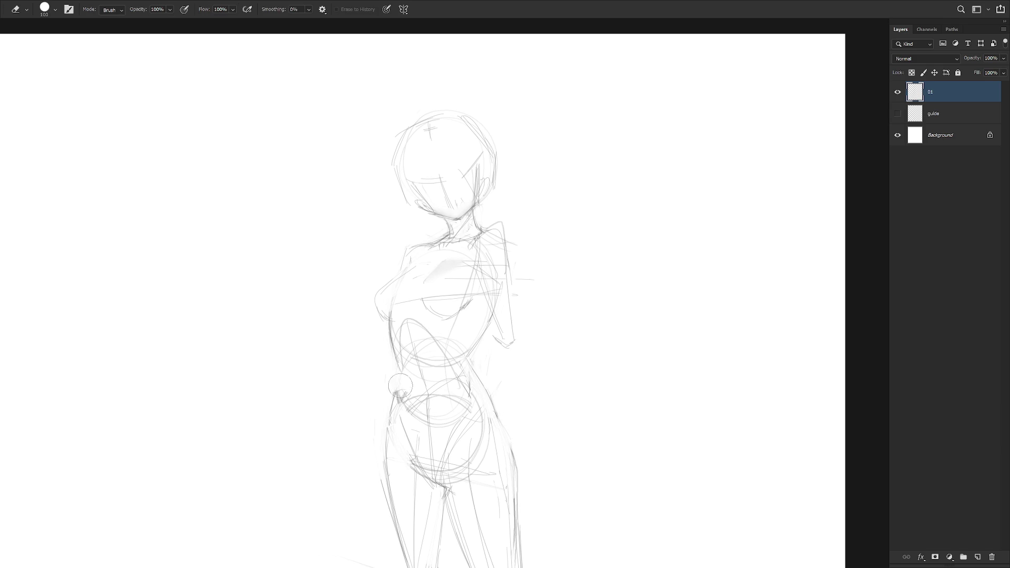
key(b)
key(e)
drag(389, 337, 396, 405)
key(b)
scroll(463, 347, down, 2)
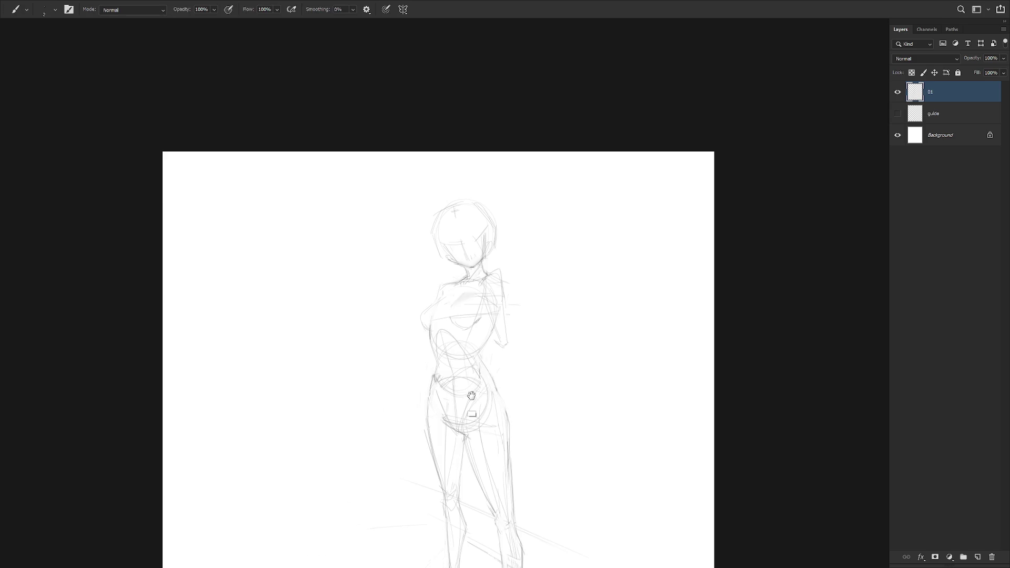
scroll(491, 421, down, 3)
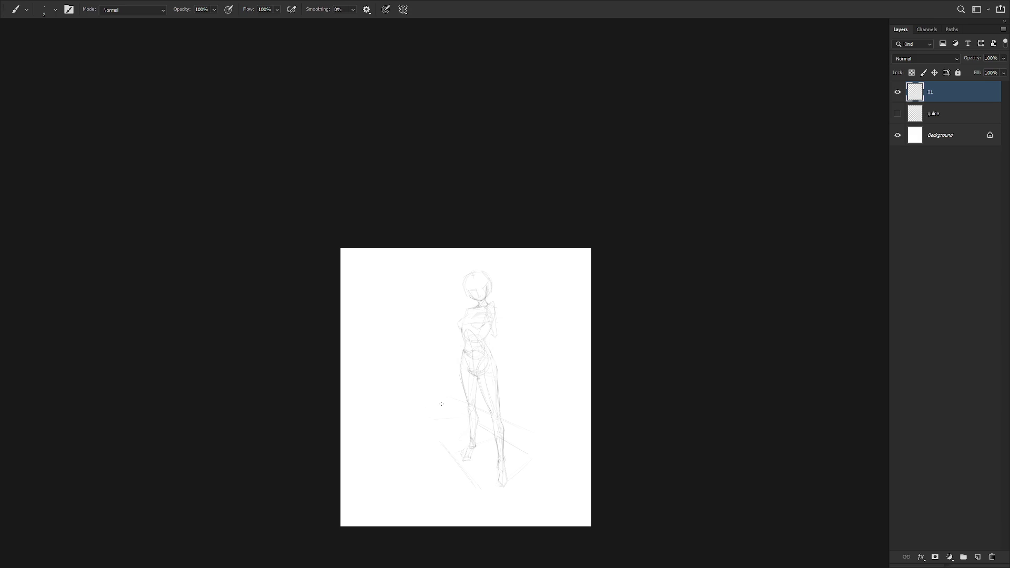
Scale the figure sketch to about 62.67% and move it into the top-left corner
drag(441, 404, 536, 324)
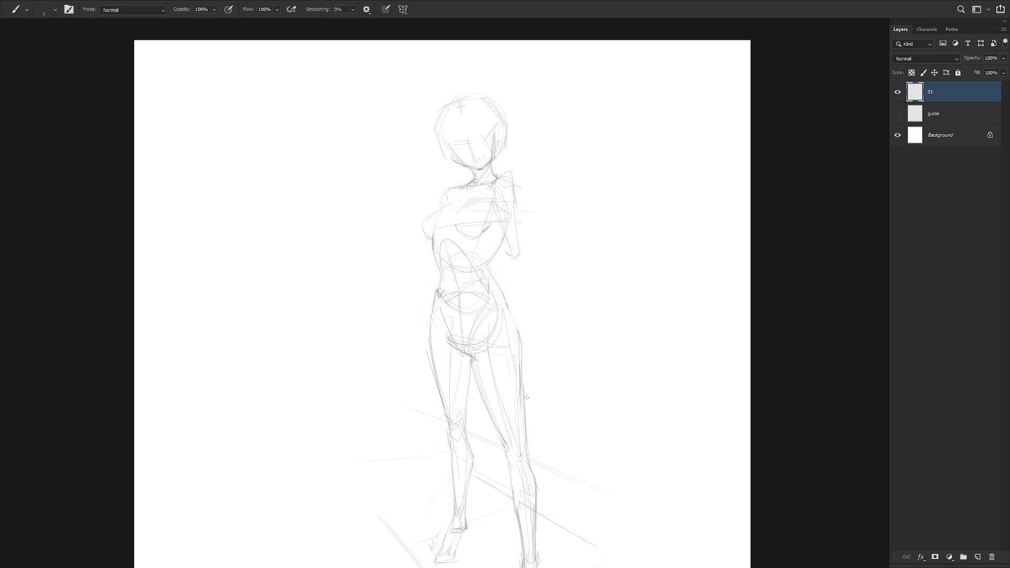
scroll(526, 397, down, 1)
key(ctrl+t)
drag(585, 524, 523, 400)
drag(493, 364, 341, 329)
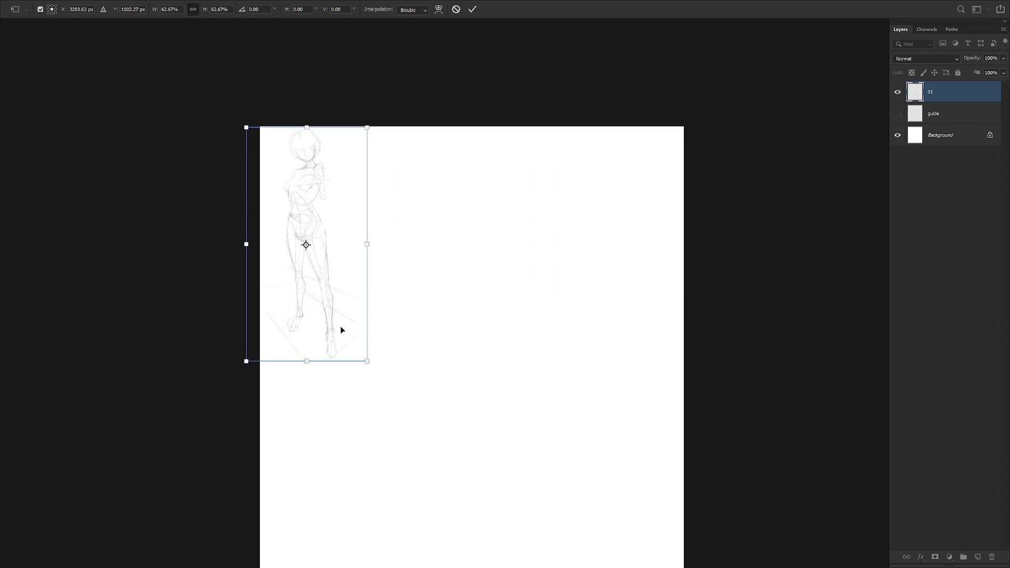
key(Return)
key(ctrl+t)
key(Escape)
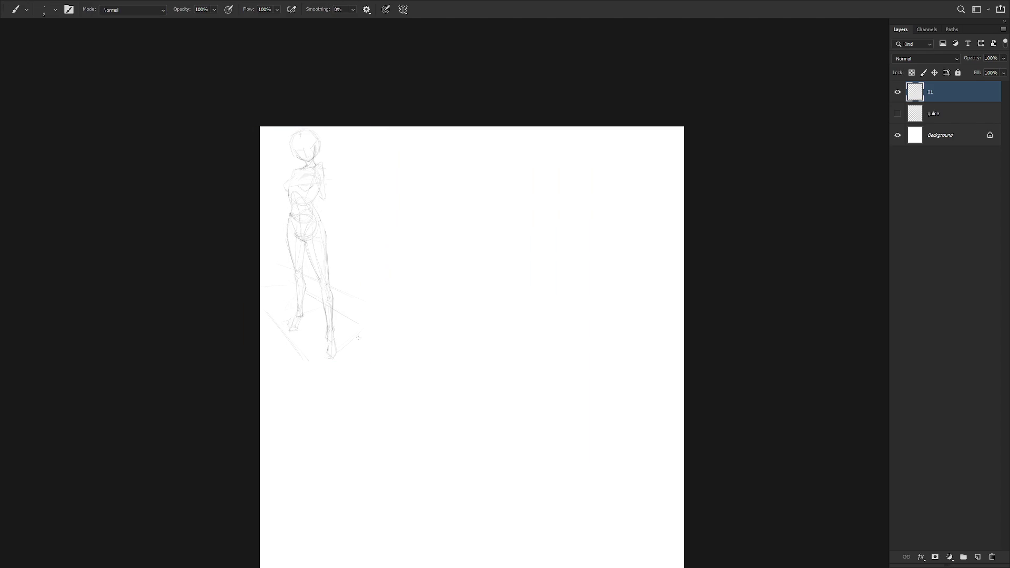
Fine-tune the sketch's position near the top-left page edge
key(v)
drag(356, 340, 396, 352)
key(m)
drag(267, 242, 333, 375)
key(ctrl+d)
key(v)
drag(361, 338, 308, 327)
key(ctrl+t)
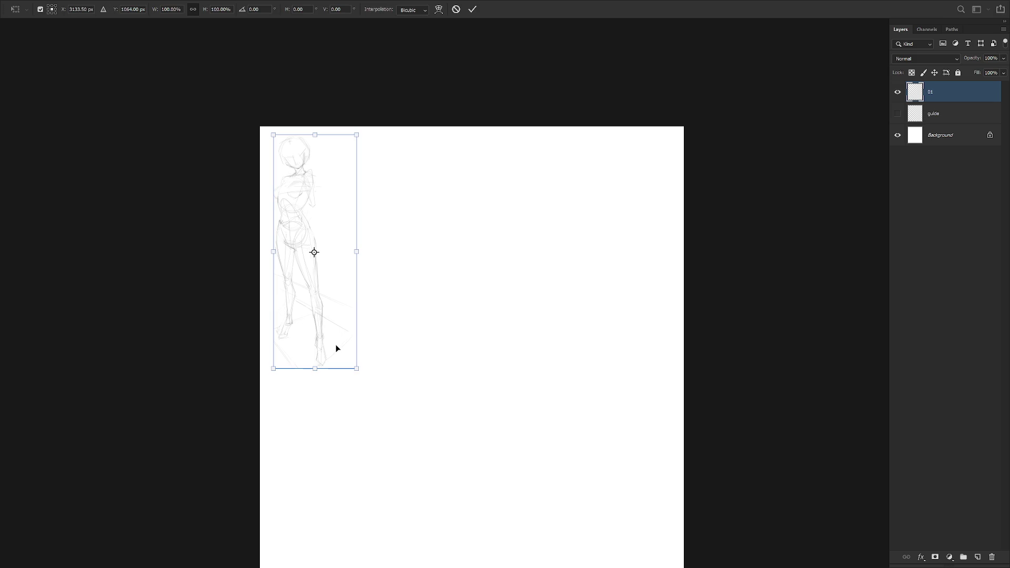
key(Escape)
Add a new layer named 02 above layer 01
key(ctrl+shift+n)
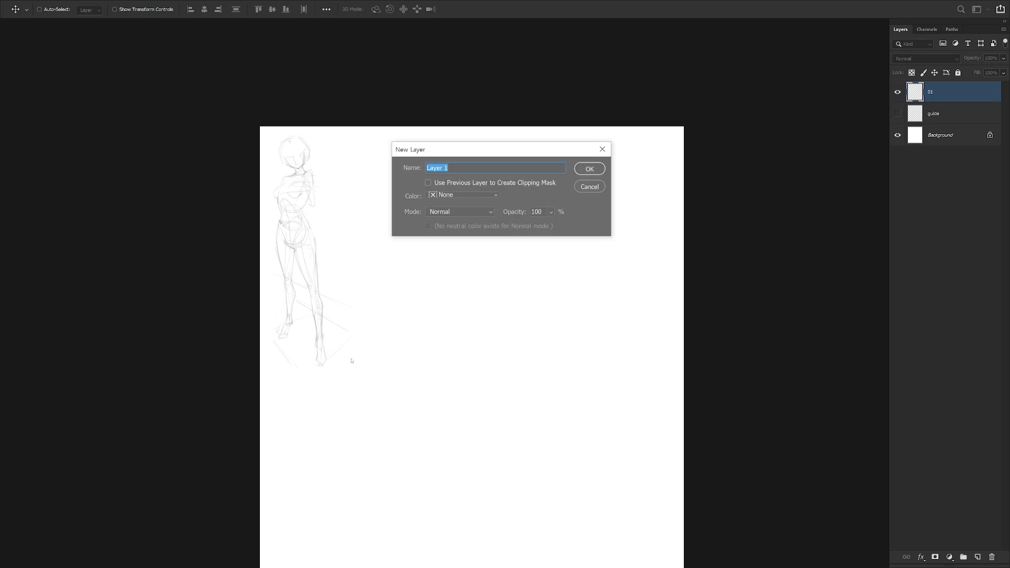
text(02)
key(Return)
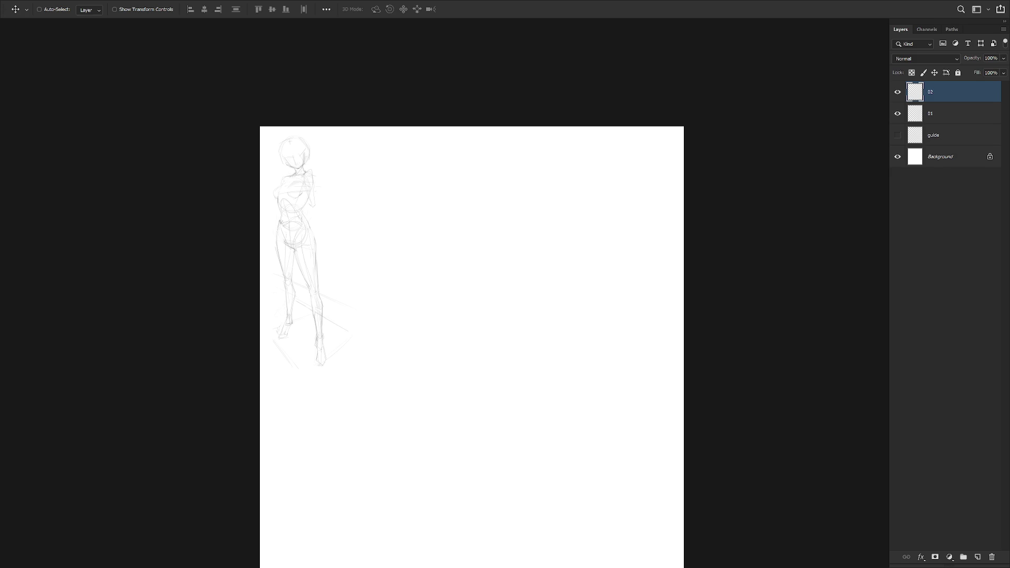
Take up the Brush, try two test strokes and undo them, then sample a canvas colour
scroll(532, 302, up, 1)
key(b)
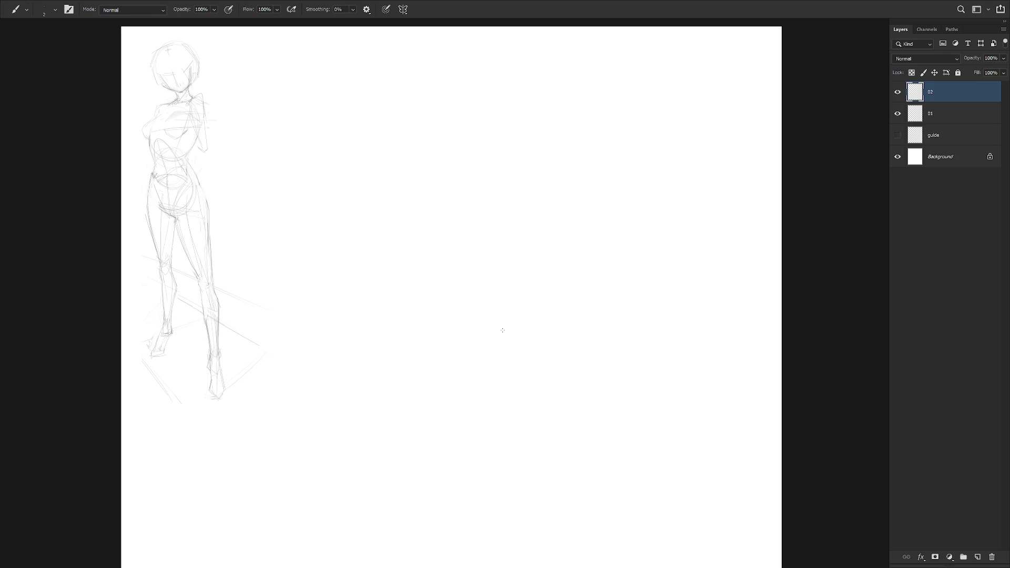
drag(371, 424, 452, 386)
key(ctrl+z)
drag(439, 264, 500, 239)
key(ctrl+z)
key(alt)
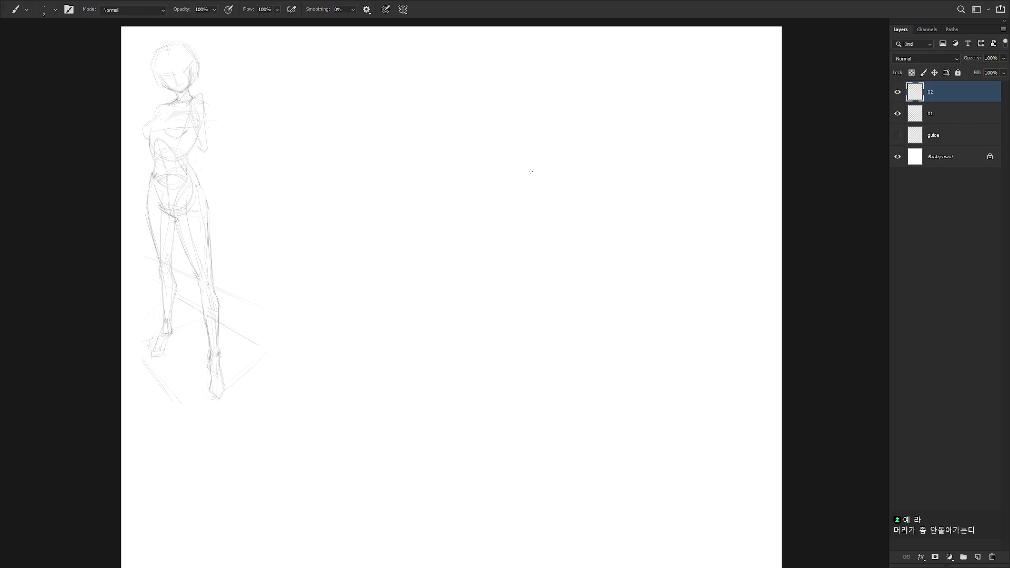
Draw the slanted six-sided outline's top edge, both sides and bottom edge right of centre
mouse_move(457, 219)
mouse_down()
mouse_move(523, 205)
mouse_move(455, 227)
mouse_up()
key(ctrl+z)
drag(535, 221, 452, 223)
key(ctrl+z)
mouse_move(537, 225)
mouse_down()
mouse_move(455, 227)
mouse_move(539, 231)
mouse_up()
key(ctrl+z)
drag(550, 254, 510, 301)
mouse_move(456, 226)
mouse_down()
mouse_move(430, 279)
mouse_move(441, 257)
mouse_move(437, 310)
mouse_move(507, 304)
mouse_up()
key(ctrl+z)
key(ctrl+z)
drag(437, 311, 511, 303)
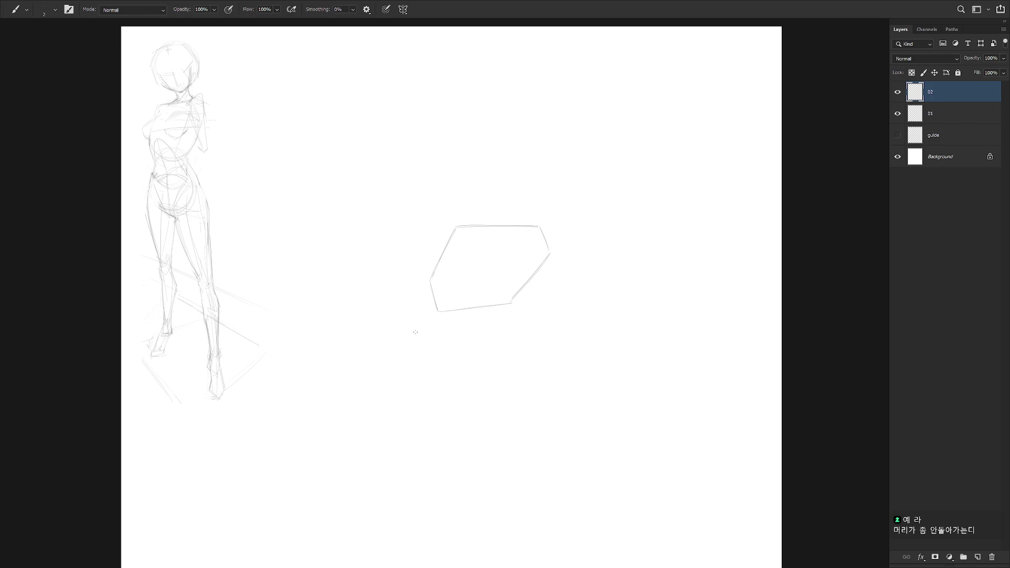
Draw two angled lines just beneath the six-sided shape
drag(434, 336, 494, 327)
drag(429, 339, 497, 328)
key(ctrl+z)
key(ctrl+z)
drag(427, 342, 497, 330)
drag(404, 328, 487, 318)
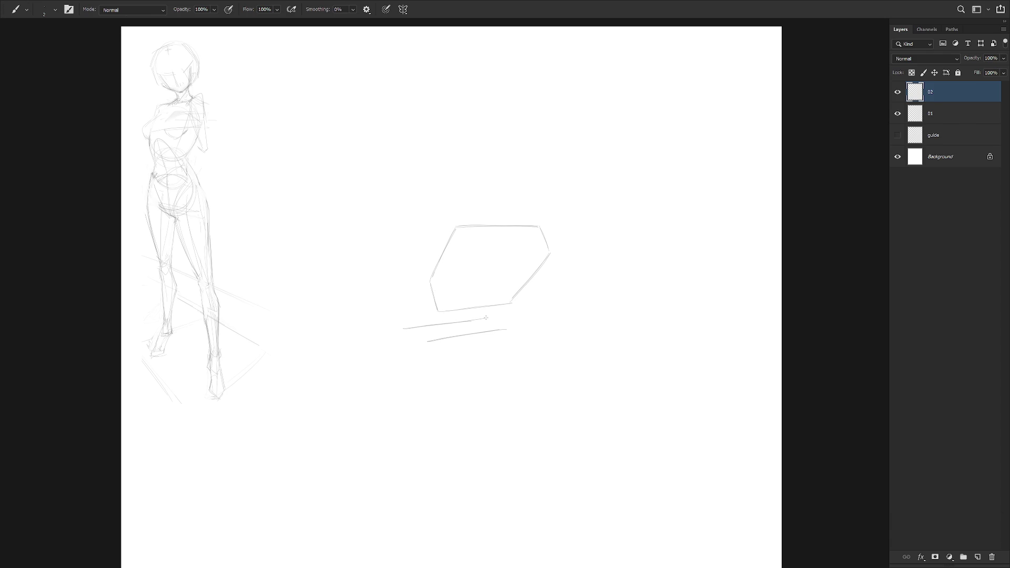
key(ctrl+z)
drag(407, 327, 478, 319)
Add vertical and diagonal strokes below those lines to start the lower shape
drag(405, 336, 402, 361)
key(ctrl+z)
key(ctrl+z)
drag(402, 324, 463, 318)
drag(401, 324, 399, 380)
key(ctrl+z)
key(ctrl+z)
key(ctrl+z)
key(ctrl+z)
key(ctrl+z)
key(ctrl+shift+z)
mouse_move(427, 298)
mouse_down()
mouse_move(421, 327)
mouse_move(421, 318)
mouse_up()
key(ctrl+z)
drag(483, 318, 422, 330)
key(ctrl+z)
mouse_move(489, 319)
mouse_down()
mouse_move(423, 331)
mouse_move(428, 384)
mouse_up()
Erase the faint line under the upper shape and redraw it darker and longer
key(e)
drag(422, 329, 496, 319)
key(b)
drag(423, 332, 500, 321)
drag(422, 333, 506, 319)
key(e)
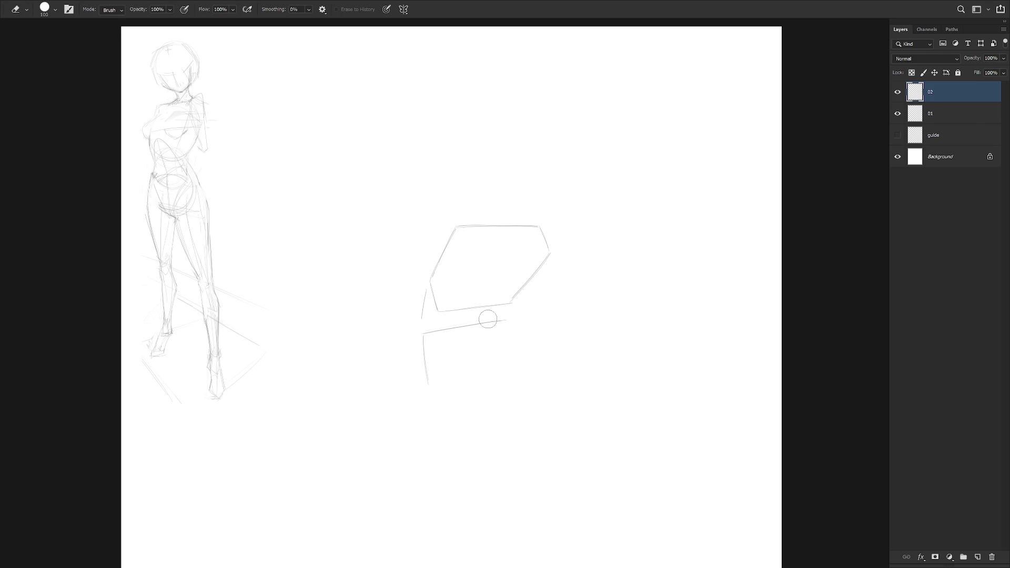
key(b)
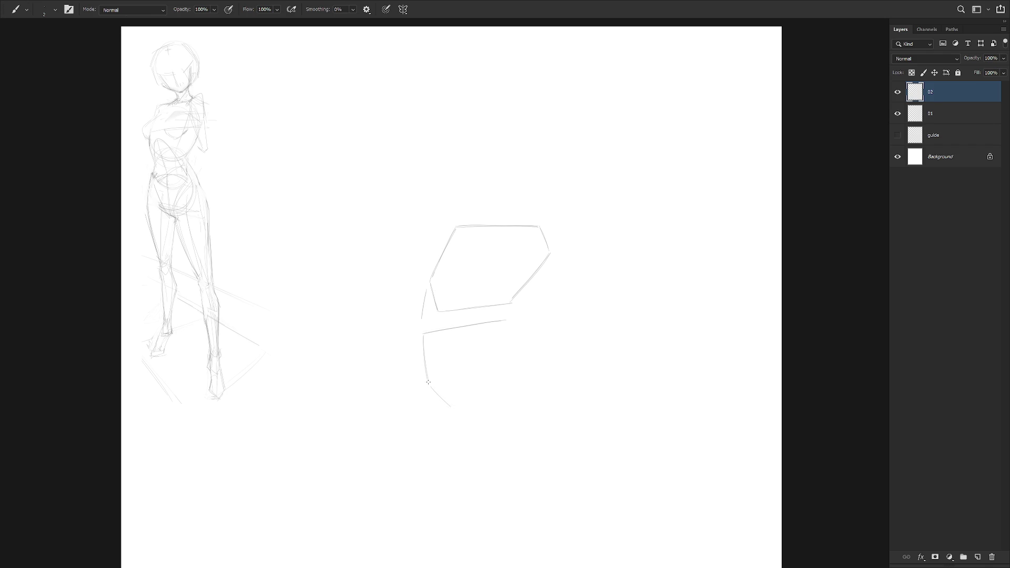
Draw the lower box's left curve, bottom edge and right side, joining its top-right corner
key(ctrl+z)
drag(427, 381, 445, 407)
drag(445, 407, 520, 385)
drag(522, 338, 520, 387)
drag(500, 322, 523, 337)
key(e)
key(b)
key(e)
drag(415, 297, 425, 321)
key(b)
Lasso and delete the old lower box, then erase the stray stroke below the upper shape
scroll(547, 388, down, 2)
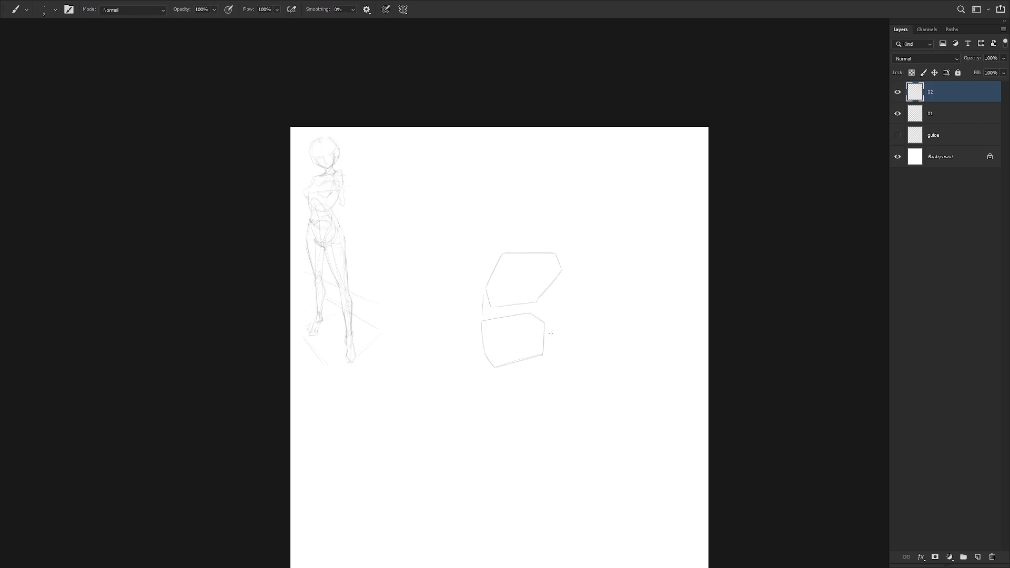
scroll(537, 308, up, 1)
key(l)
drag(539, 400, 491, 428)
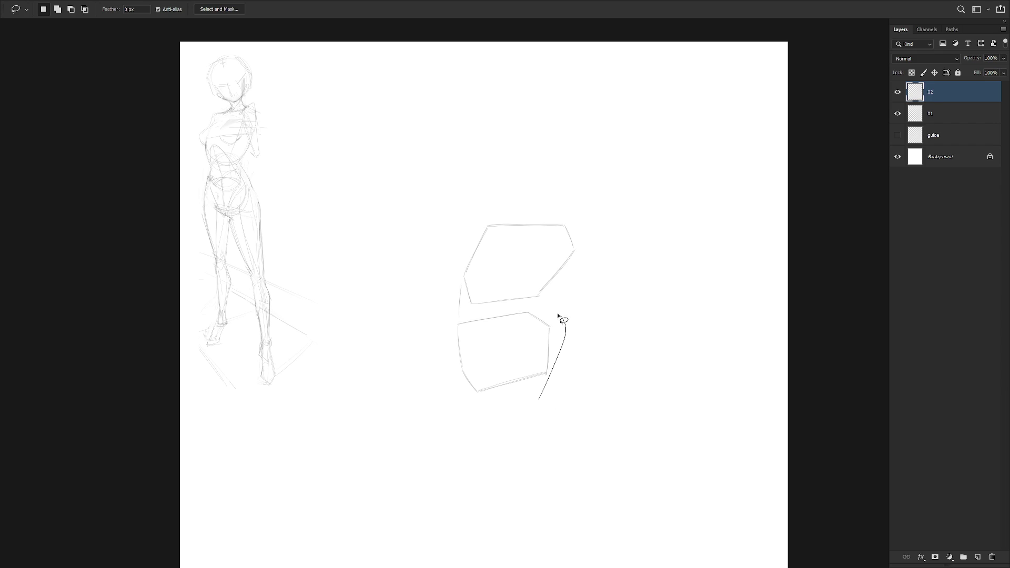
key(Delete)
key(ctrl+d)
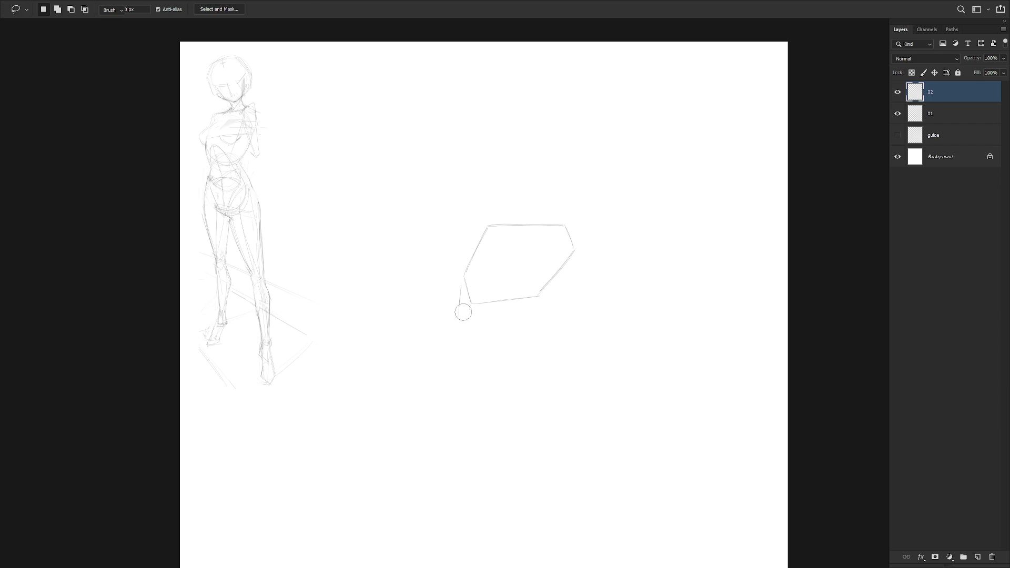
key(e)
mouse_move(459, 284)
mouse_down()
mouse_move(458, 313)
mouse_move(508, 327)
mouse_up()
key(b)
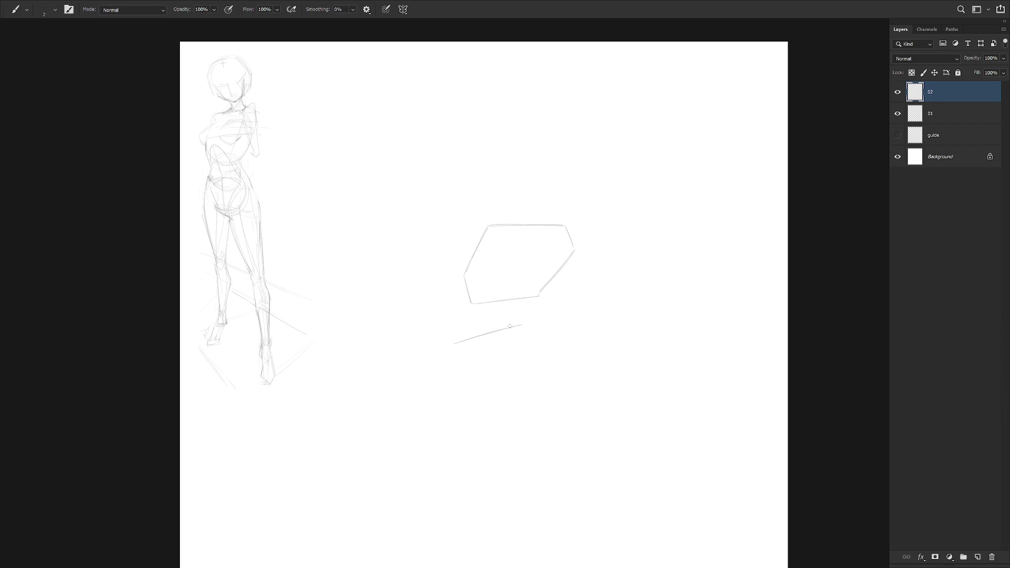
Redraw the lower box as a tilted shape and delete the faint line inside it
drag(522, 326, 515, 368)
drag(506, 307, 523, 324)
mouse_move(449, 318)
mouse_down()
mouse_move(499, 308)
mouse_move(447, 322)
mouse_move(438, 367)
mouse_up()
key(ctrl+z)
mouse_move(439, 369)
mouse_down()
mouse_move(459, 390)
mouse_move(503, 376)
mouse_move(522, 327)
mouse_move(445, 350)
mouse_up()
key(e)
key(l)
key(Delete)
key(ctrl+d)
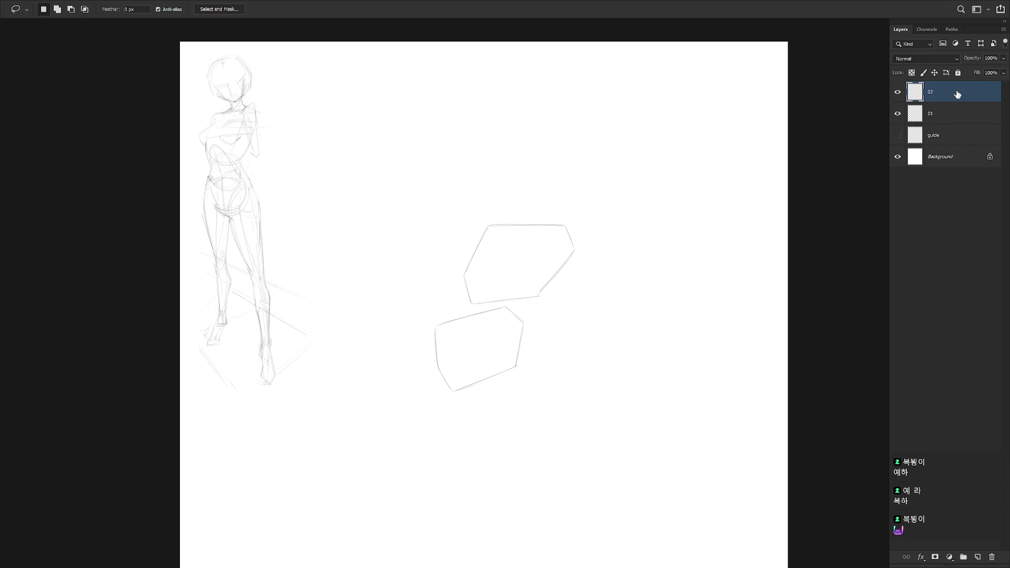
key(b)
Shift the lasso-selected lower shape slightly right with Free Transform
key(l)
mouse_move(526, 317)
mouse_down()
mouse_move(512, 403)
mouse_move(528, 383)
mouse_move(519, 382)
mouse_up()
key(ctrl+t)
key(Return)
key(ctrl+d)
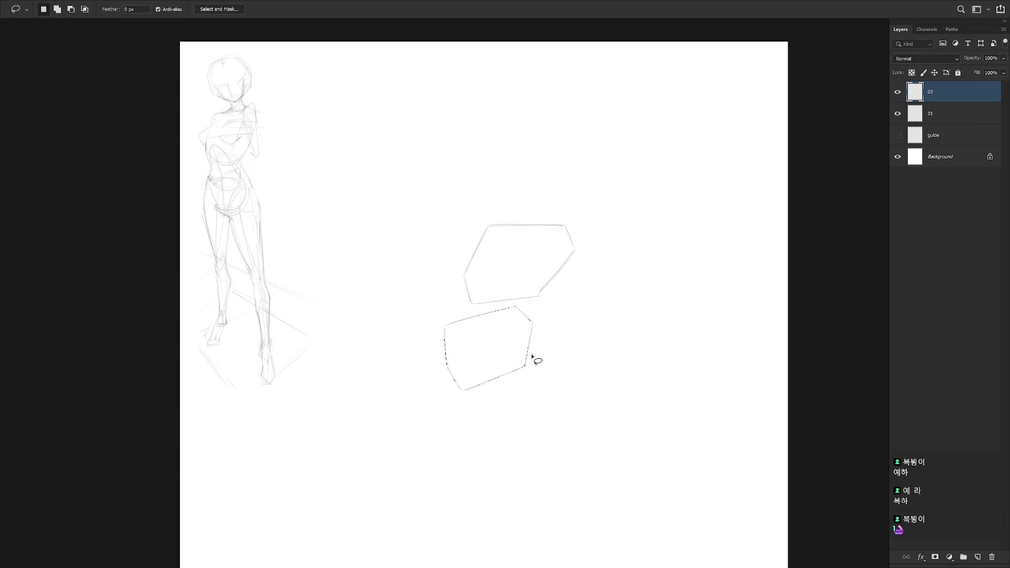
key(b)
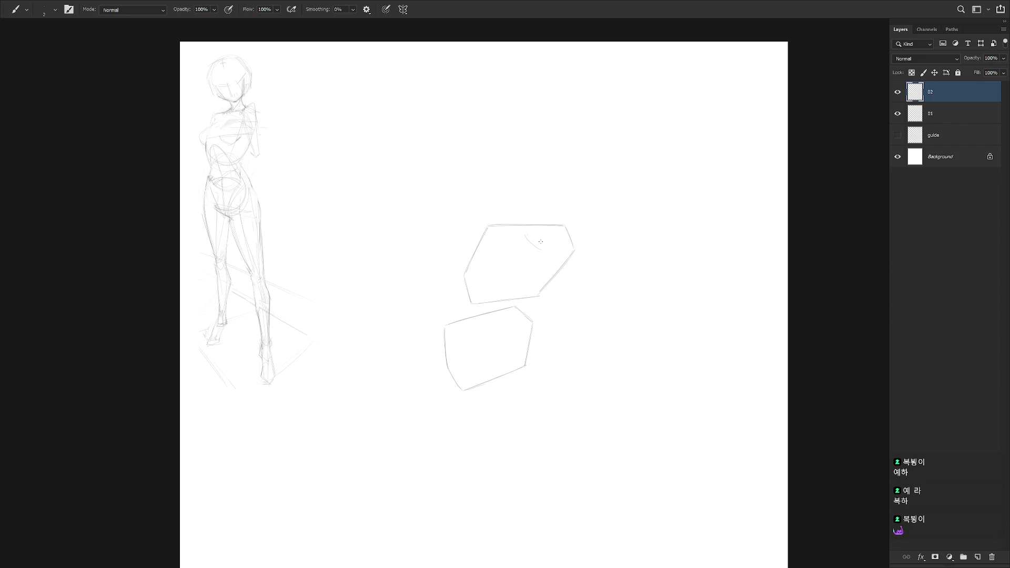
key(ctrl+z)
Add curved inner contour strokes inside the upper torso shape
mouse_move(527, 279)
mouse_down()
mouse_move(524, 296)
mouse_move(525, 288)
mouse_up()
key(ctrl+z)
key(ctrl+z)
drag(484, 307, 527, 287)
key(ctrl+z)
drag(534, 254, 525, 287)
key(ctrl+z)
drag(495, 300, 522, 290)
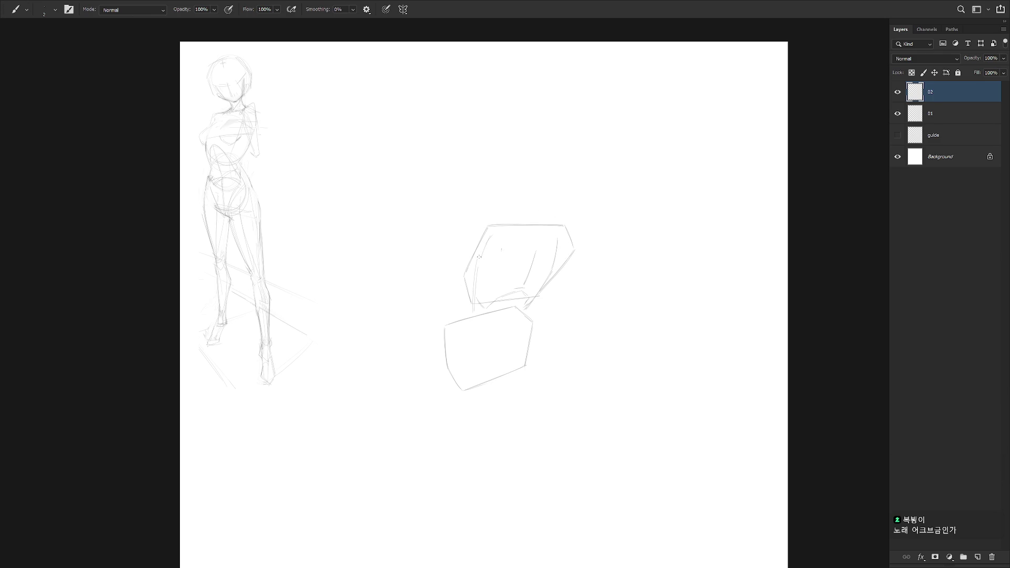
drag(485, 239, 477, 263)
key(ctrl)
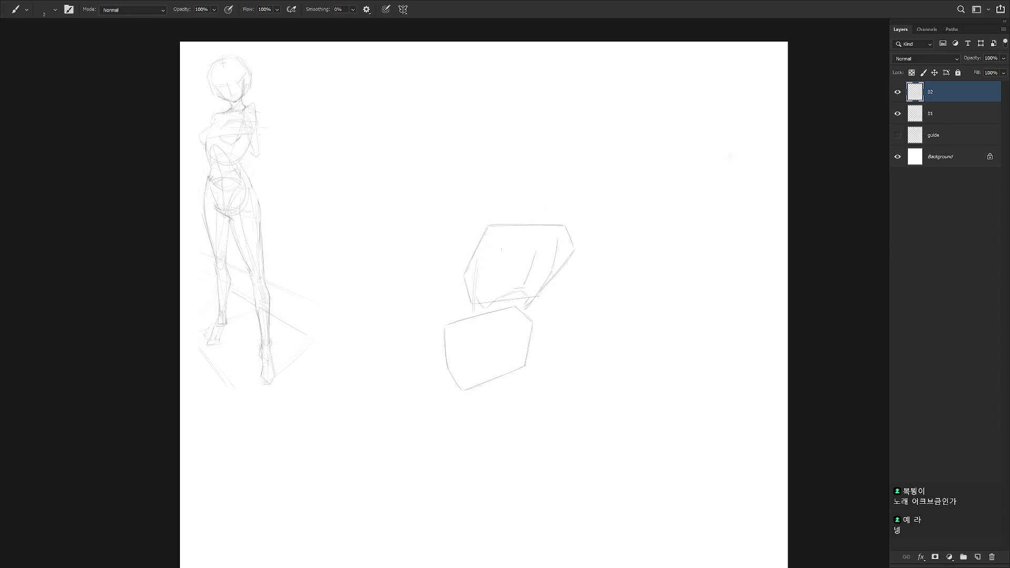
key(e)
click(502, 249)
key(b)
drag(493, 231, 557, 231)
key(ctrl+z)
key(ctrl+z)
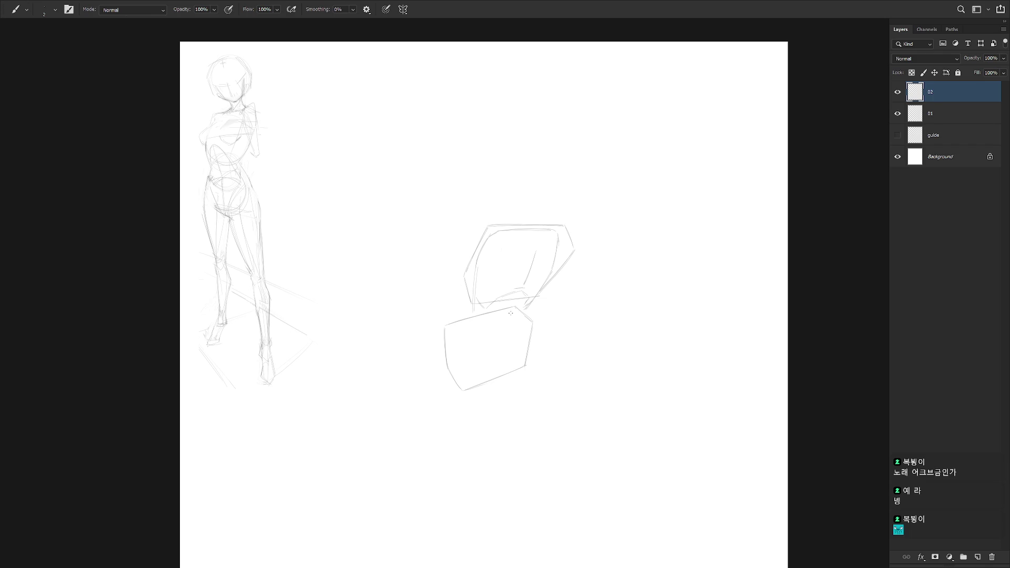
Sketch inner strokes in the lower hip shape and erase two small stray marks
drag(451, 337, 463, 355)
key(e)
drag(493, 380, 499, 381)
key(b)
key(e)
drag(496, 371, 500, 372)
key(b)
mouse_move(513, 306)
mouse_down()
mouse_move(524, 319)
mouse_move(503, 372)
mouse_up()
key(ctrl+z)
drag(474, 352, 503, 370)
key(ctrl+z)
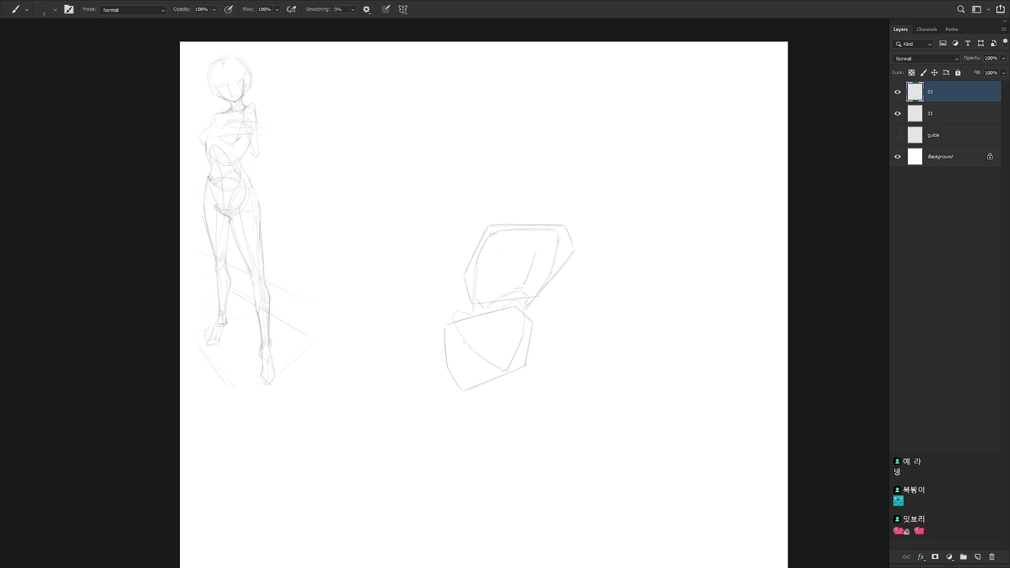
Try an oval in the torso and a top-right corner stroke, then undo both
drag(480, 245, 501, 246)
drag(570, 244, 559, 230)
key(ctrl+z)
key(ctrl+z)
Undo the small torso circle and a trial line across the hips
key(e)
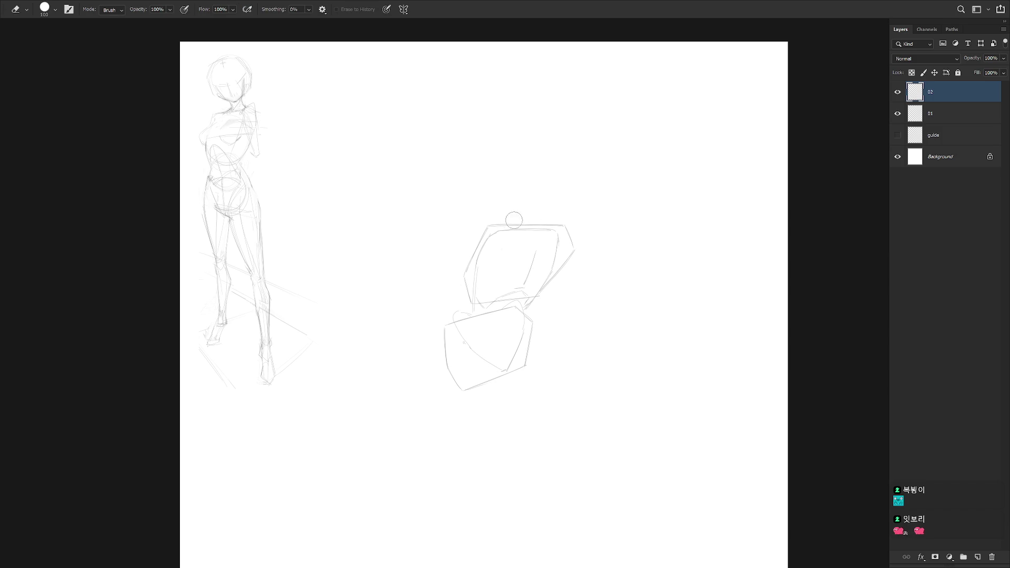
key(b)
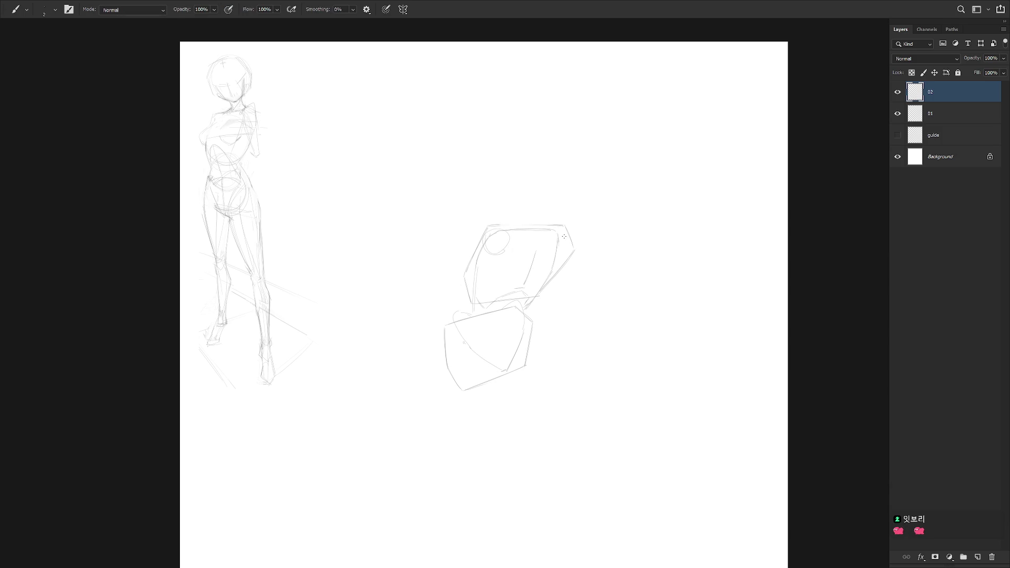
key(ctrl+z)
key(ctrl)
drag(475, 294, 498, 293)
key(ctrl+z)
key(ctrl+z)
key(ctrl+shift+z)
Draw a diagonal at the hips' upper left and a curve down their left edge
key(ctrl+z)
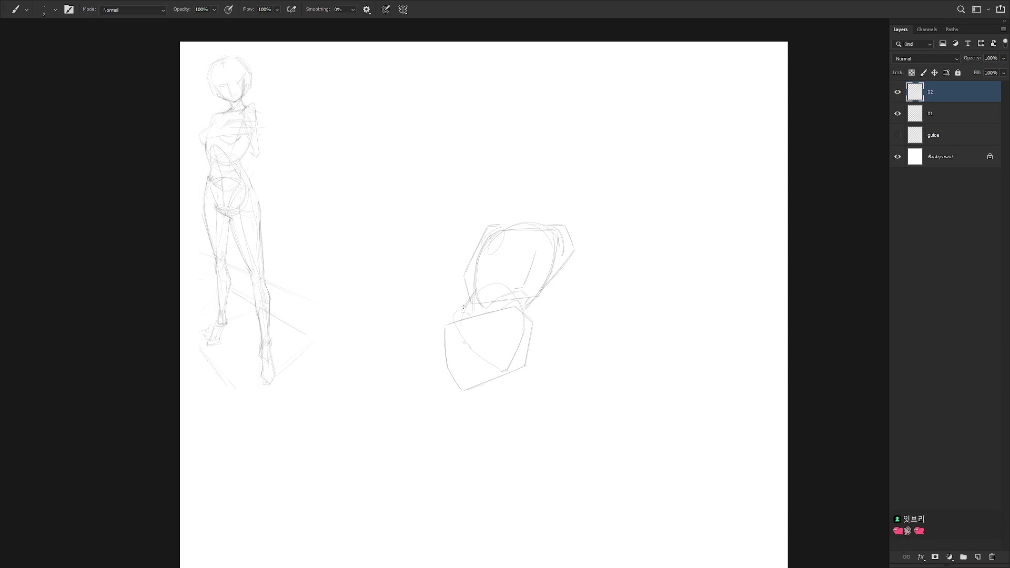
drag(455, 316, 477, 295)
drag(441, 353, 449, 391)
key(ctrl+z)
drag(444, 343, 445, 387)
key(ctrl+z)
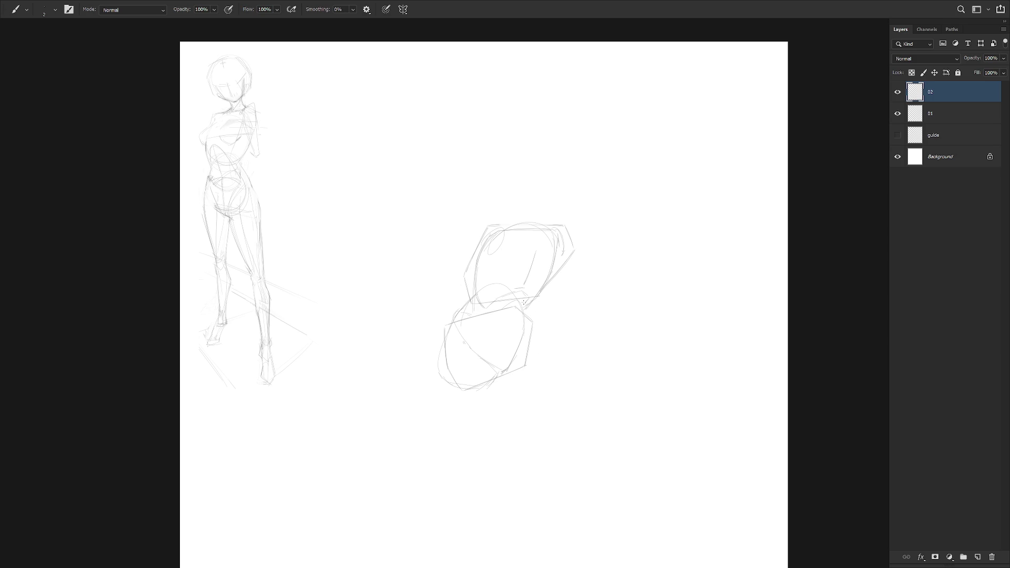
Bulge the hips' right side outward, erasing and redrawing its edge lines
drag(526, 308, 516, 318)
drag(528, 327, 526, 368)
key(e)
drag(530, 338, 528, 353)
key(b)
key(e)
key(b)
mouse_move(528, 332)
mouse_down()
mouse_move(535, 356)
mouse_move(467, 393)
mouse_move(473, 387)
mouse_up()
key(e)
key(b)
Rework the hips' bottom and left edges by erasing and redrawing their lines
key(e)
key(b)
key(e)
key(b)
key(e)
drag(441, 350, 450, 328)
key(b)
key(shift+b)
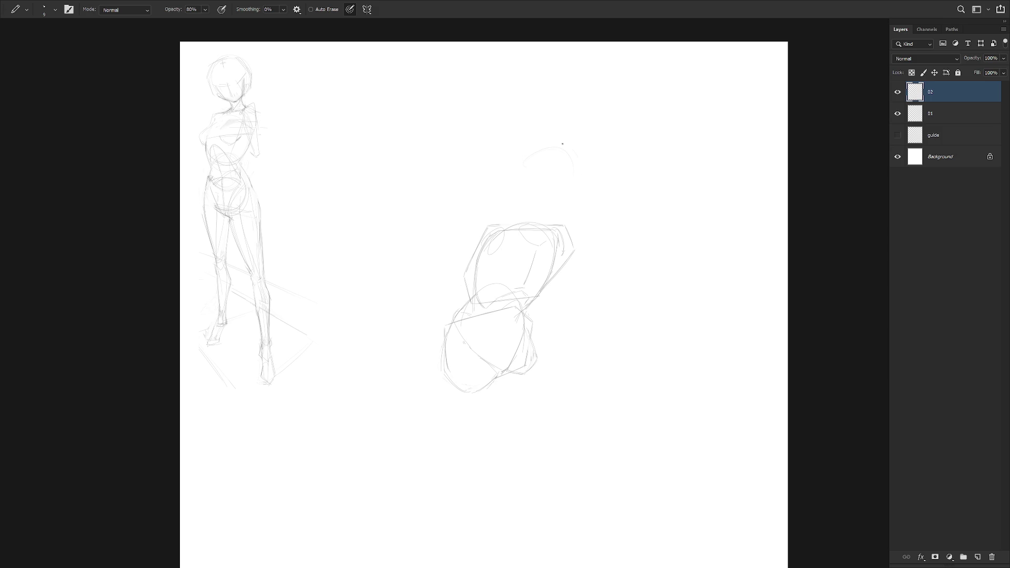
With the soft brush, try an arm stroke, undo it, and tidy the torso's upper-left strokes
key(shift+b)
drag(490, 233, 440, 315)
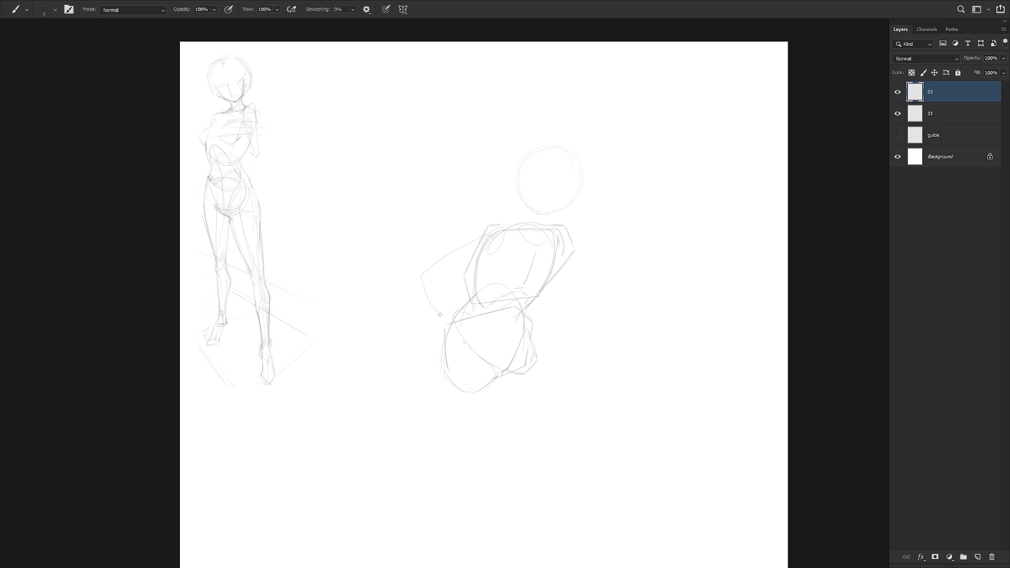
key(ctrl+z)
drag(508, 229, 494, 217)
key(e)
drag(505, 218, 488, 220)
Draw angular right-shoulder lines, a line beside the torso, and the neck line down to the chest
mouse_move(559, 238)
mouse_down()
mouse_move(568, 231)
mouse_move(562, 240)
mouse_up()
drag(568, 268, 561, 284)
drag(530, 224, 531, 241)
drag(558, 234, 572, 228)
Sketch the neck and jaw line and a curve across the head, then start leg lines below the hips
drag(526, 205, 549, 217)
drag(524, 184, 577, 184)
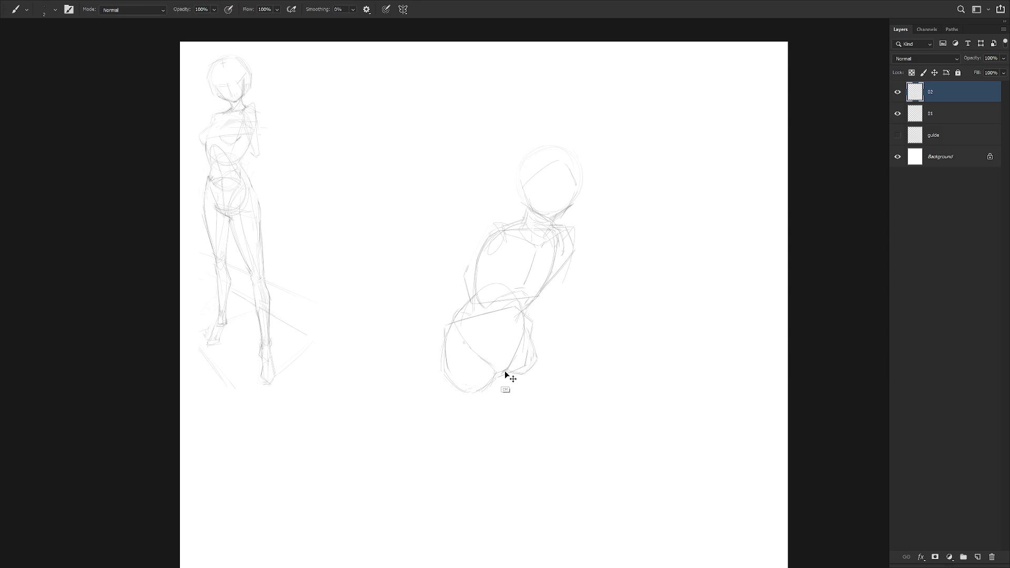
drag(493, 385, 482, 420)
drag(495, 382, 477, 436)
drag(441, 371, 457, 434)
drag(439, 374, 455, 435)
Redraw the leg strokes below the hips, undoing attempts until shorter left and right leg lines remain
key(ctrl+z)
key(ctrl+z)
drag(485, 445, 483, 421)
drag(440, 375, 465, 455)
key(ctrl+z)
drag(506, 368, 489, 423)
key(ctrl+z)
drag(495, 388, 497, 454)
key(ctrl+z)
drag(495, 389, 490, 436)
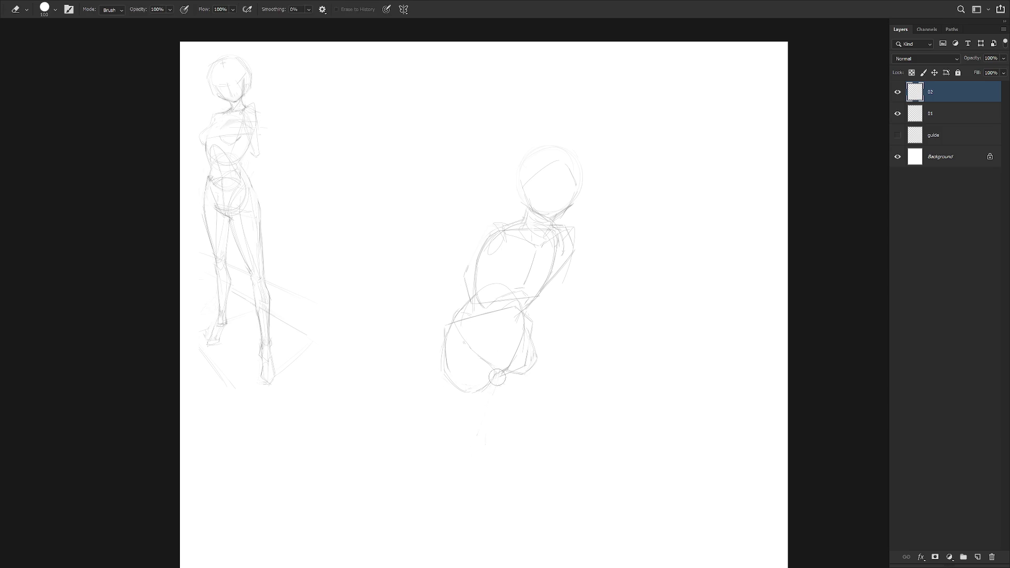
drag(441, 377, 465, 436)
key(ctrl+z)
drag(441, 377, 455, 418)
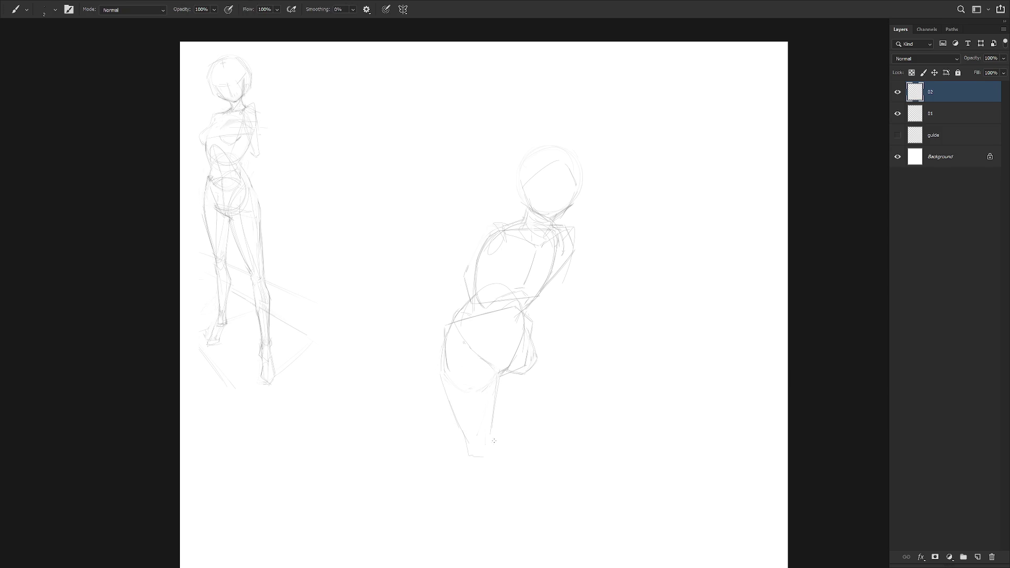
Sketch the right leg from hip down to the lower leg, undoing stray strokes
drag(494, 441, 488, 453)
drag(535, 381, 519, 430)
key(ctrl+z)
key(e)
key(b)
mouse_move(526, 325)
mouse_down()
mouse_move(551, 397)
mouse_move(537, 433)
mouse_up()
key(e)
key(b)
drag(526, 419, 548, 444)
key(ctrl+z)
Add a curve below the right hip, reinforce the left thigh contour, and draw the inner-thigh line
drag(503, 392, 542, 382)
drag(446, 331, 440, 374)
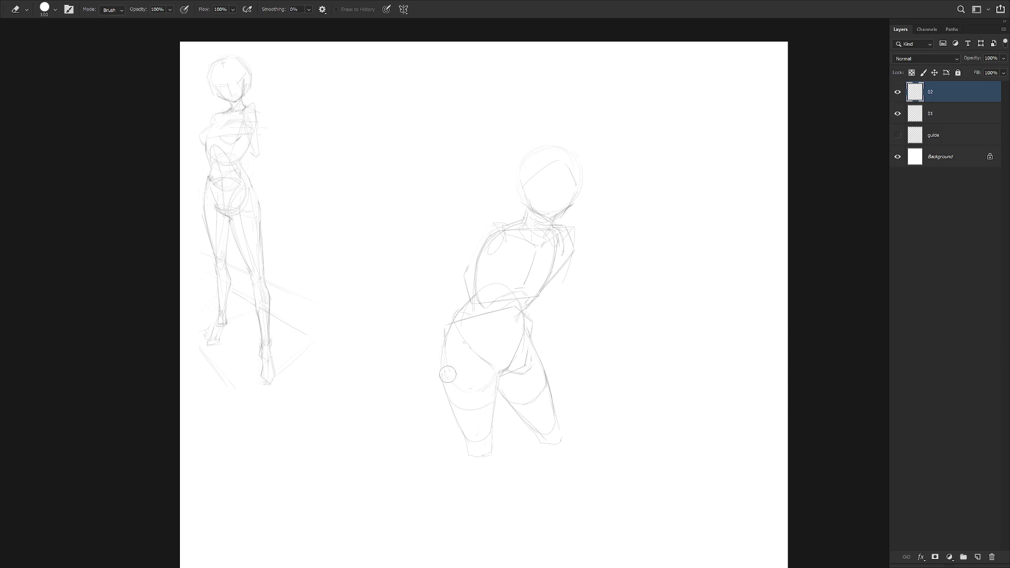
drag(447, 328, 441, 368)
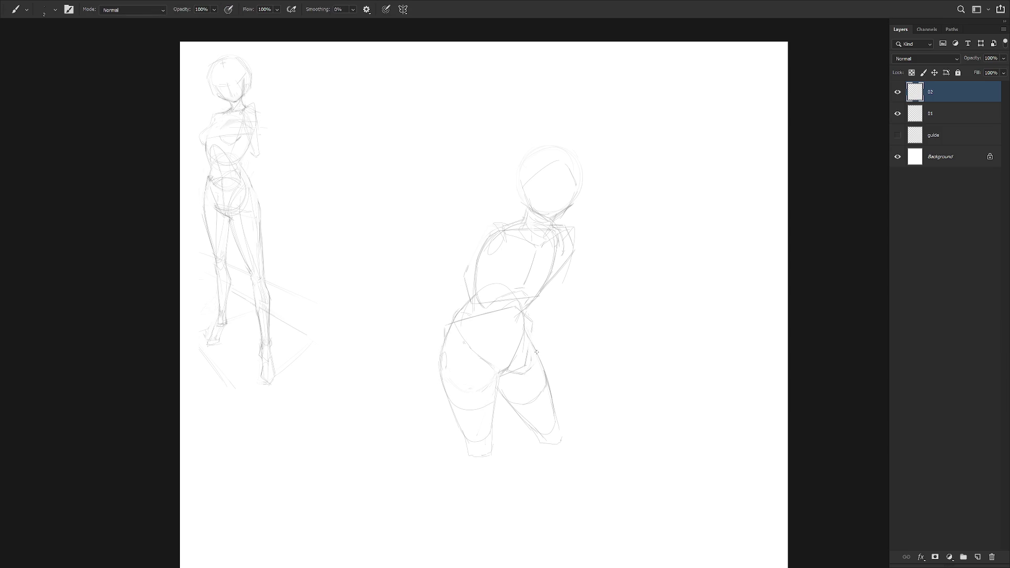
key(b)
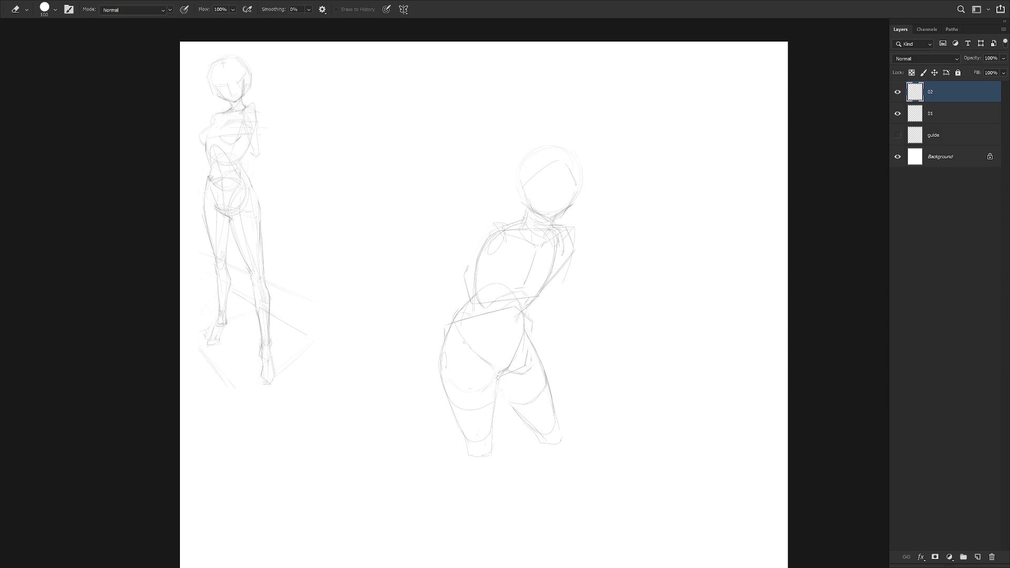
drag(496, 373, 509, 400)
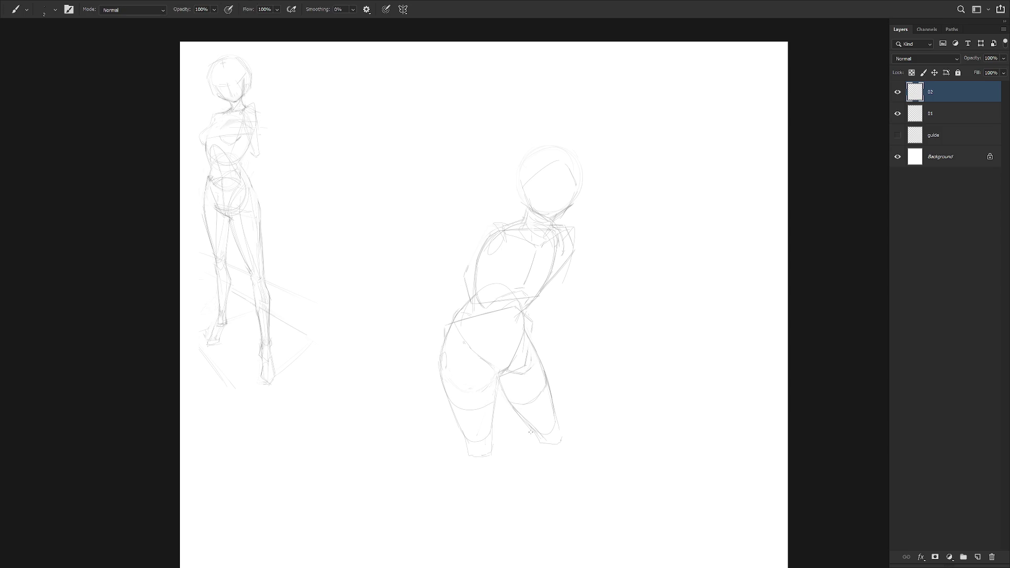
mouse_move(496, 380)
mouse_down()
mouse_move(500, 398)
mouse_move(500, 371)
mouse_up()
key(e)
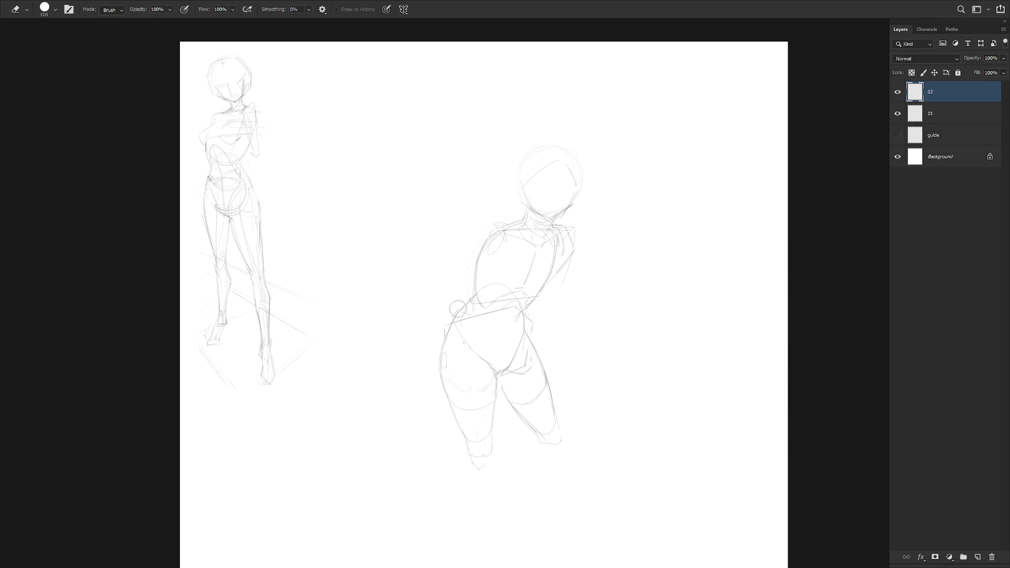
Sketch the arm beside the shoulder, continuing its line down to the left
key(b)
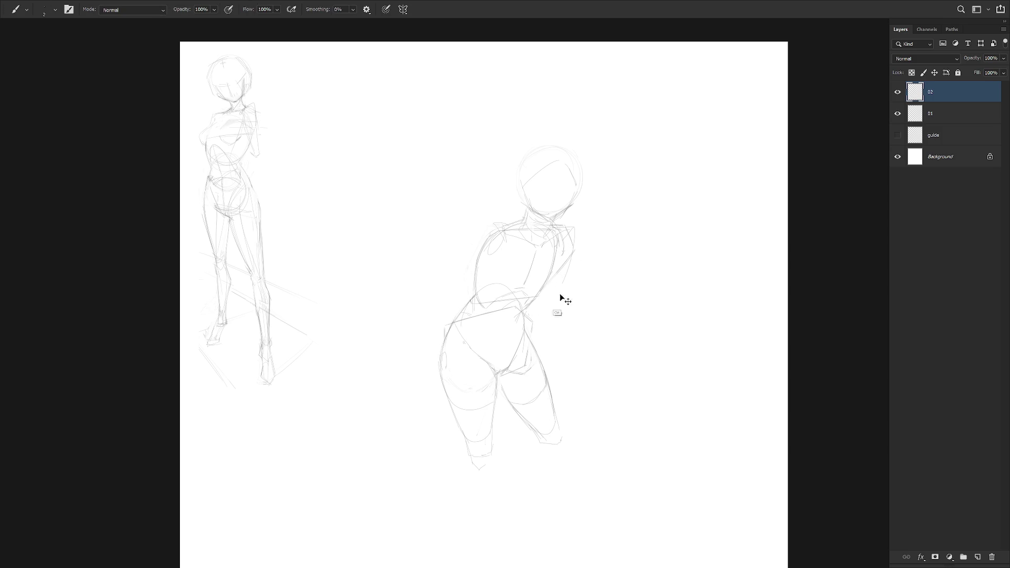
scroll(562, 308, down, 3)
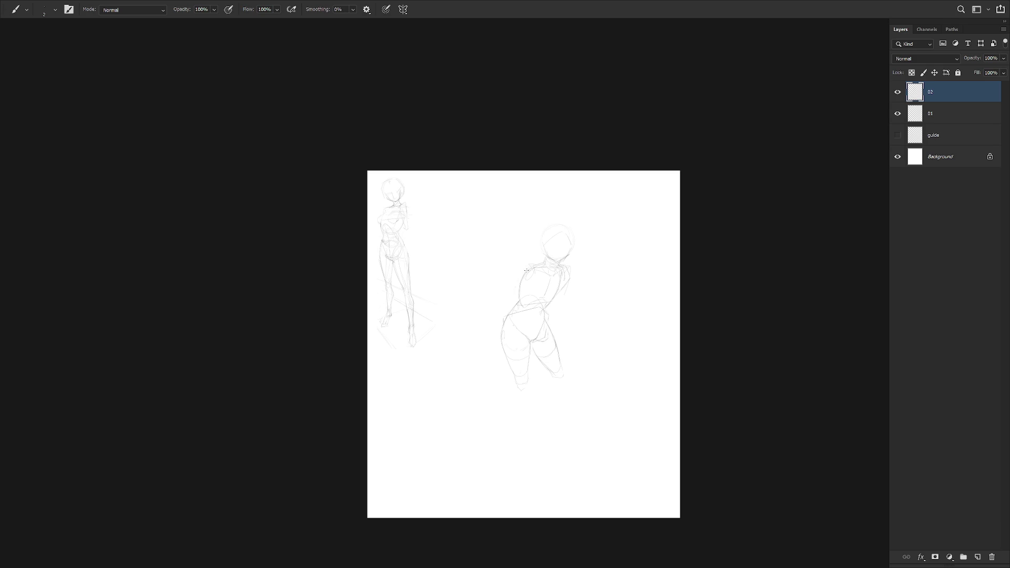
scroll(522, 273, up, 2)
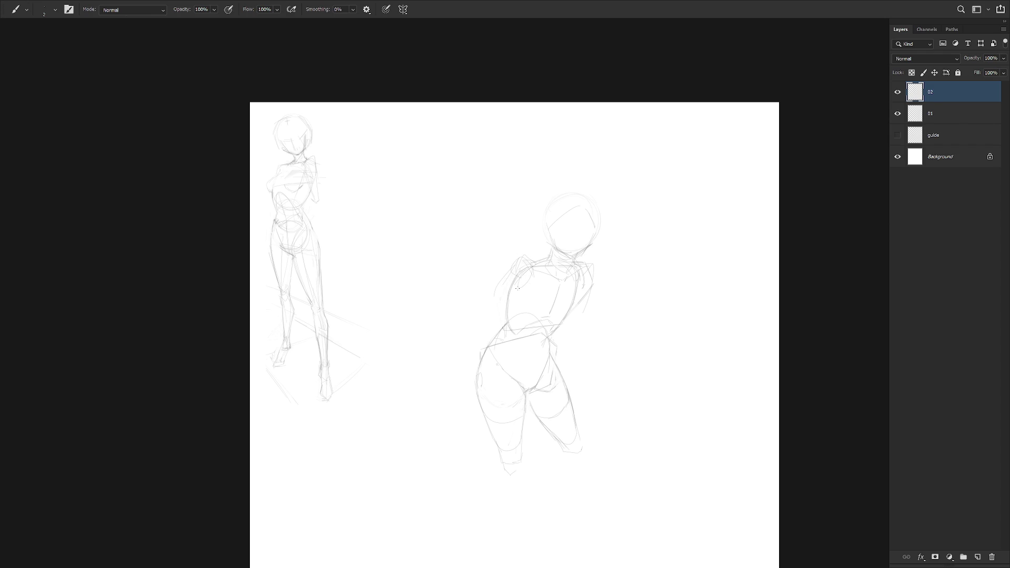
drag(496, 292, 493, 310)
drag(496, 302, 480, 328)
Add a line across the pelvis and sample the sketch's grey line colour
drag(531, 352, 533, 375)
scroll(545, 369, down, 1)
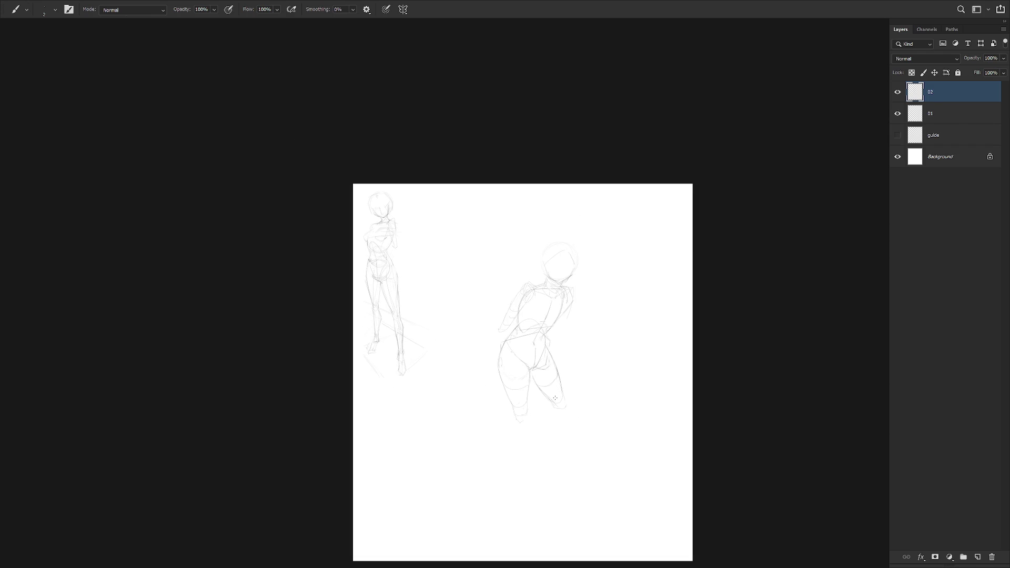
scroll(555, 399, up, 1)
alt+click(471, 335)
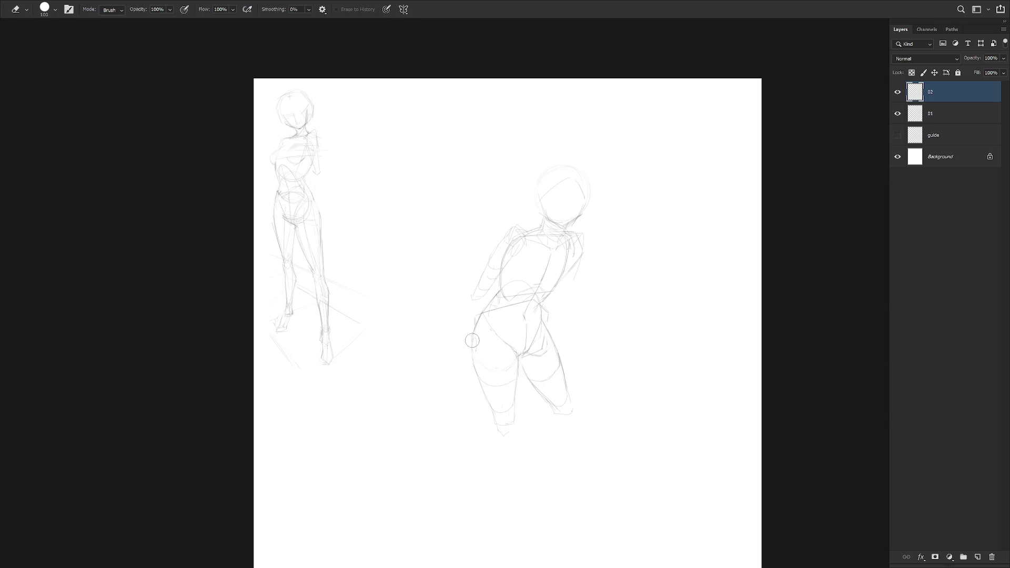
alt+click(469, 351)
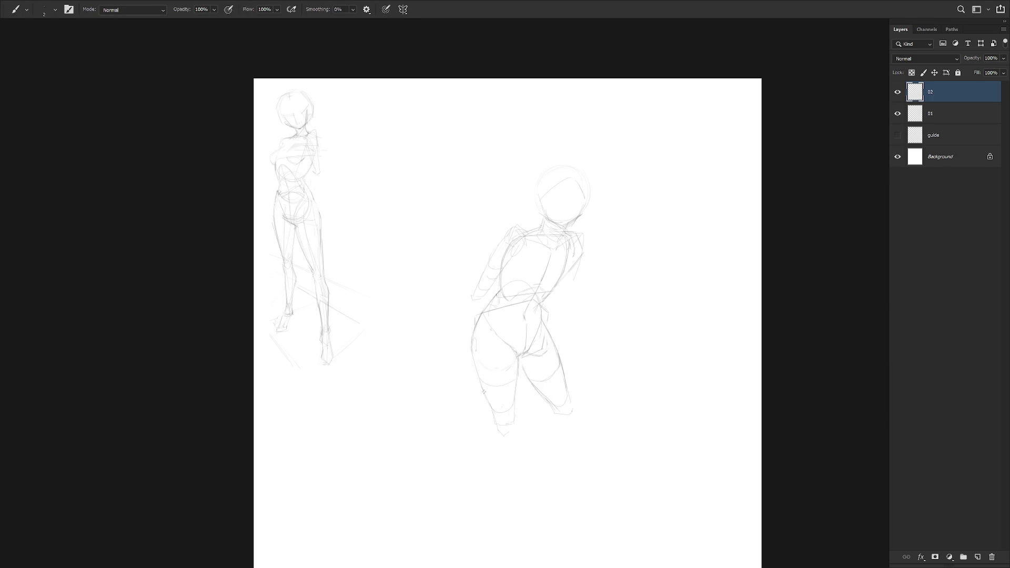
alt+click(492, 414)
alt+click(516, 355)
alt+click(522, 358)
alt+click(525, 354)
alt+click(525, 345)
key(e)
key(b)
key(e)
key(b)
Extend the front lower leg toward the foot, undoing the faint and V-shaped trial strokes
drag(508, 438, 502, 435)
drag(526, 426, 515, 368)
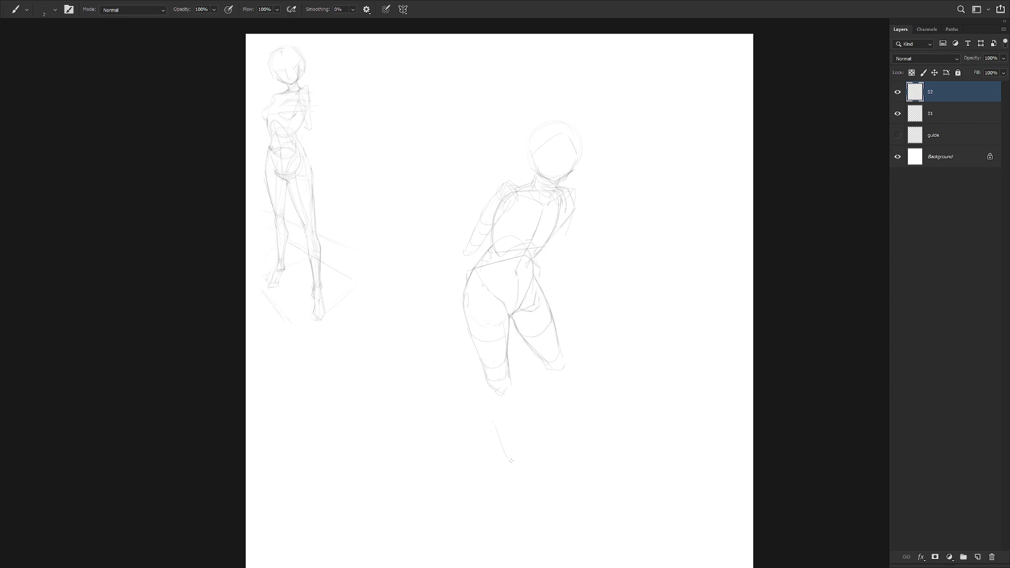
key(ctrl+z)
drag(502, 437, 516, 452)
key(ctrl+z)
drag(508, 379, 514, 397)
key(e)
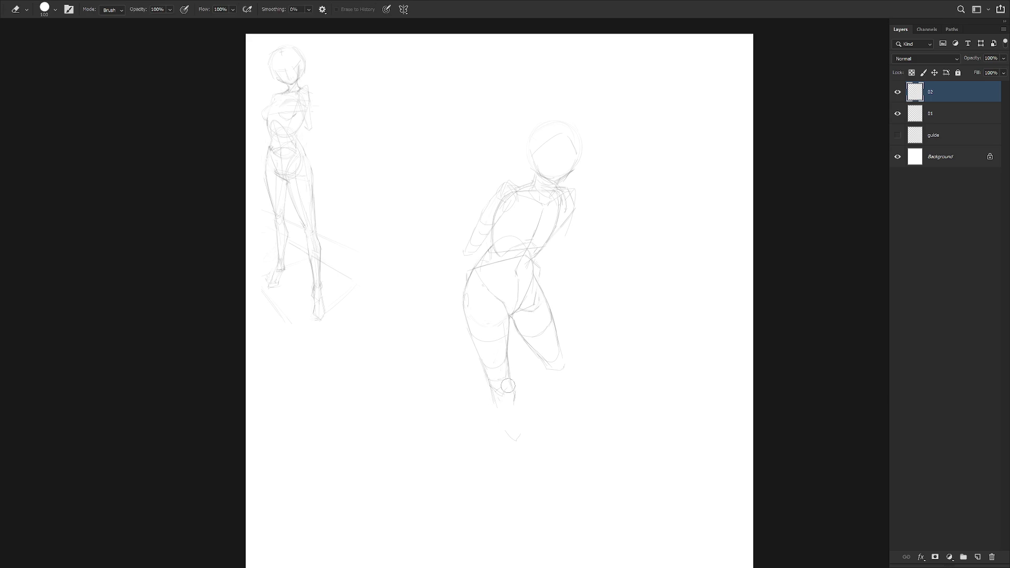
key(b)
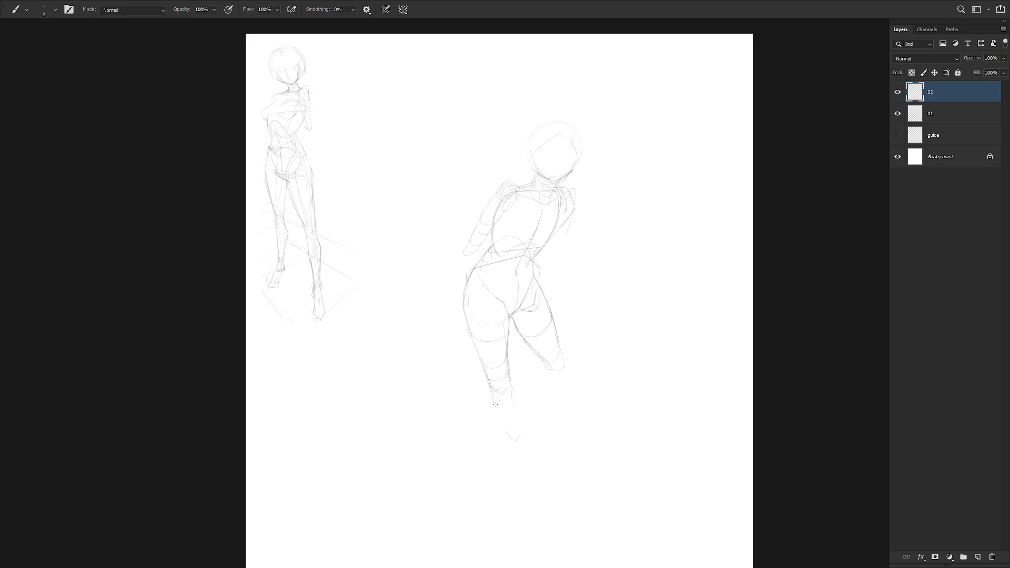
drag(495, 424, 521, 473)
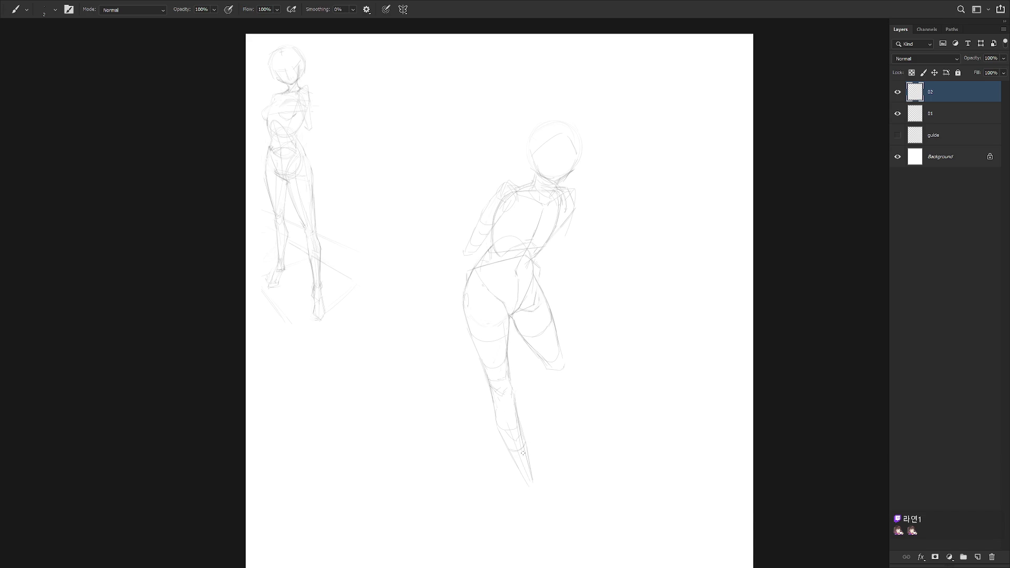
scroll(559, 412, down, 1)
scroll(549, 436, down, 1)
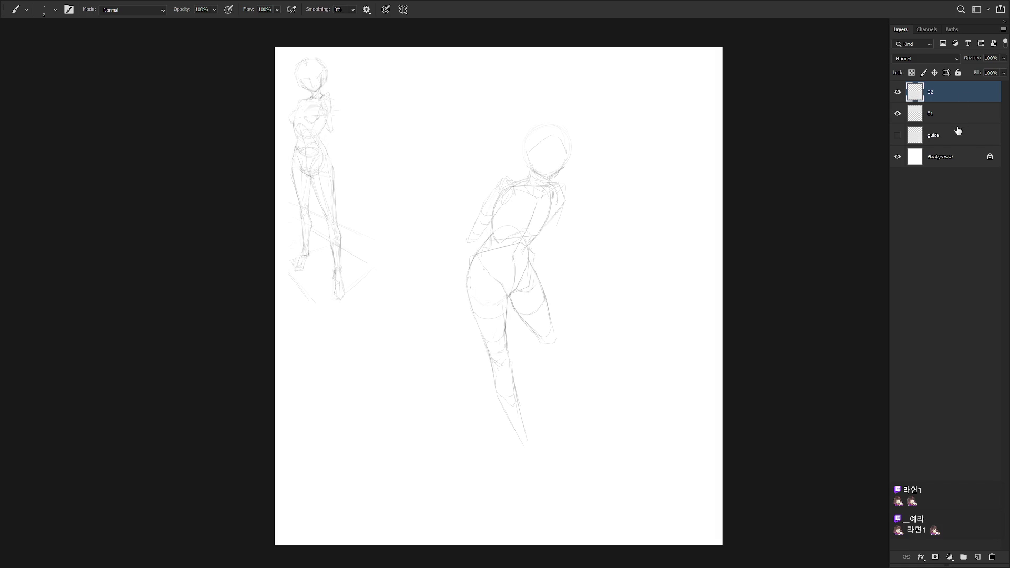
Lasso the drawn lower leg and delete it
key(l)
drag(514, 368, 568, 463)
key(Delete)
key(ctrl+d)
key(b)
Trim the leg's bottom end and redraw a shorter, fainter shin line
key(e)
key(b)
key(e)
key(b)
key(e)
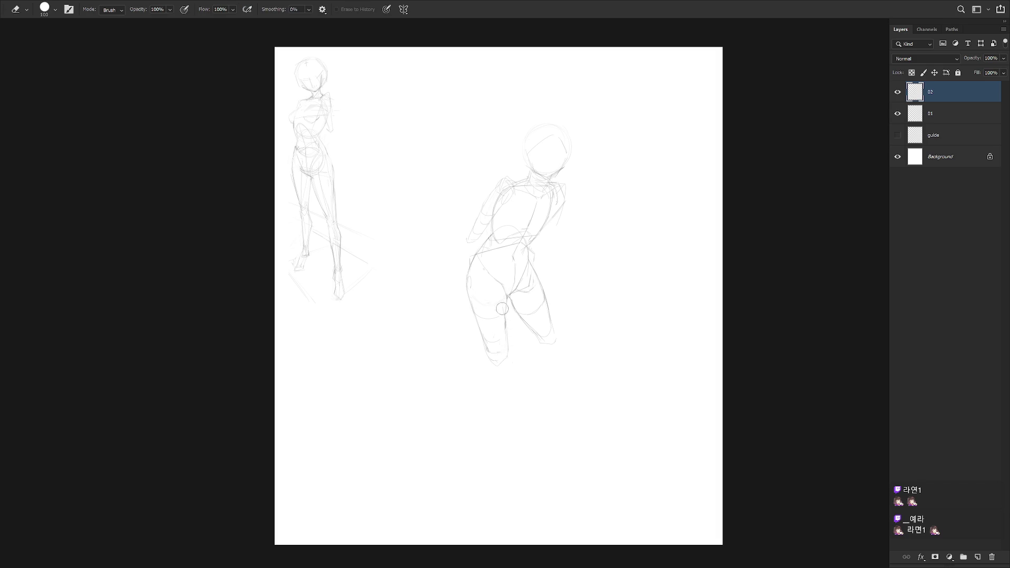
key(b)
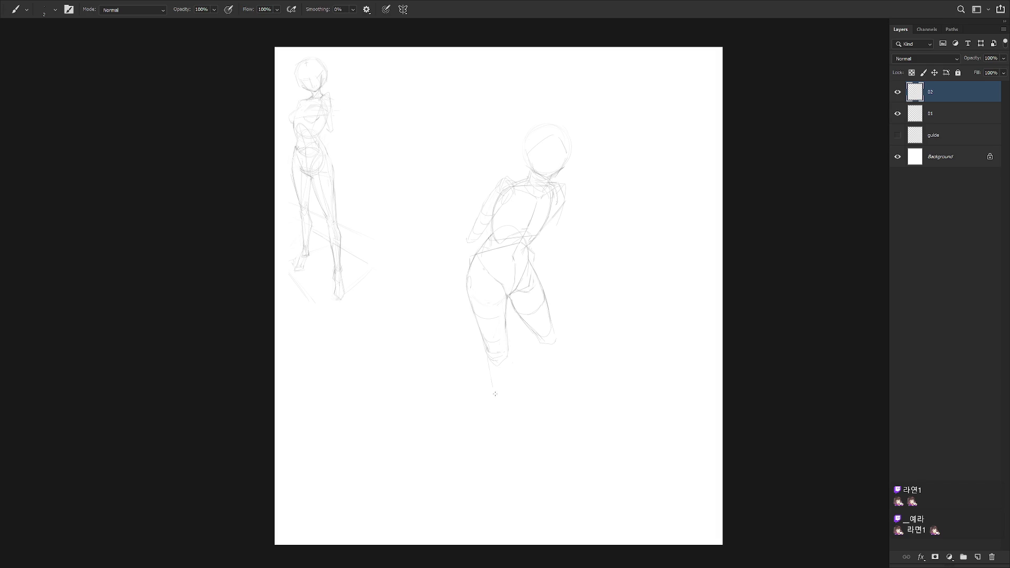
key(e)
key(b)
mouse_move(508, 358)
mouse_down()
mouse_move(514, 367)
mouse_move(506, 325)
mouse_up()
Add a short waist stroke, then lasso and delete the old left-arm strokes
scroll(494, 240, up, 1)
key(e)
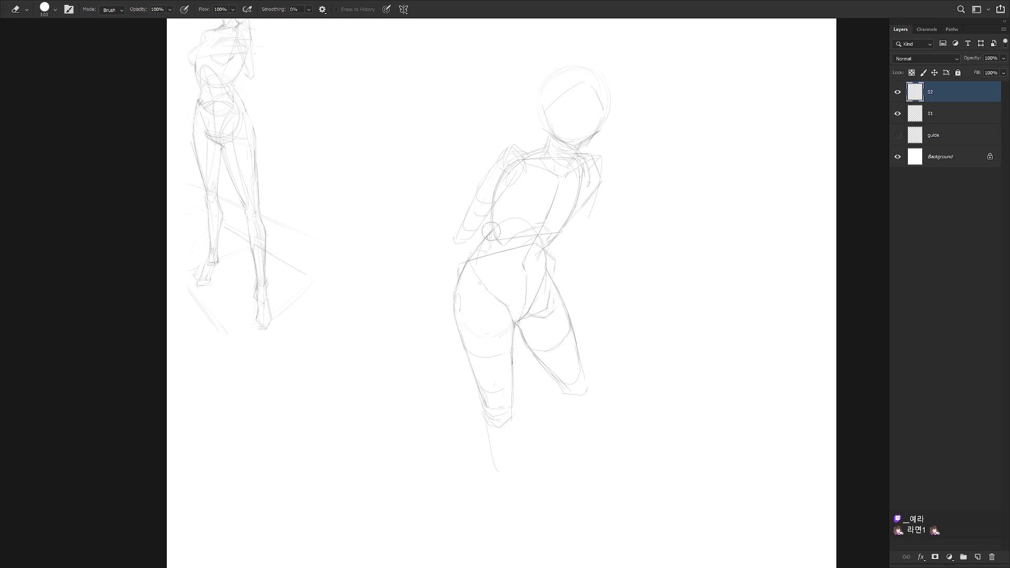
key(b)
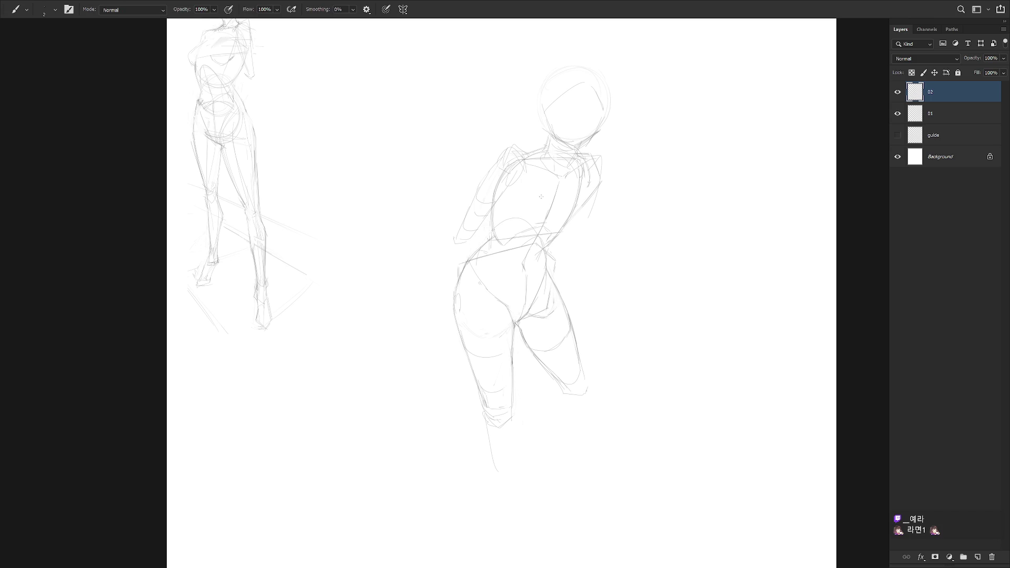
drag(474, 252, 487, 238)
key(l)
drag(492, 216, 459, 263)
key(Delete)
key(ctrl+d)
key(b)
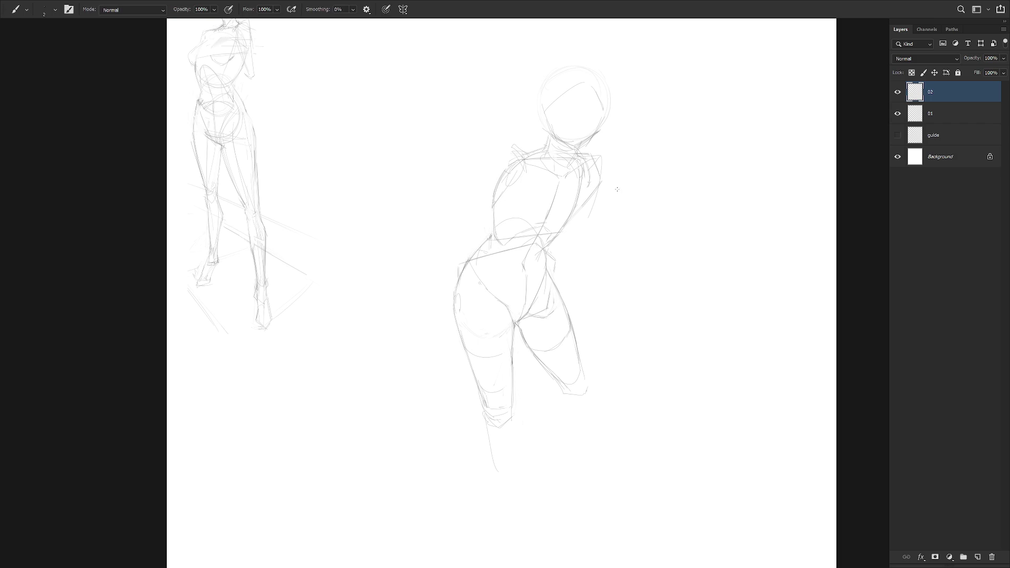
Redraw the left arm and sketch the chest diagonals, right arm edge and a waist stroke
drag(492, 212, 493, 236)
key(e)
drag(495, 173, 494, 240)
key(b)
drag(519, 196, 551, 172)
mouse_move(579, 192)
mouse_down()
mouse_move(582, 219)
mouse_move(564, 237)
mouse_move(524, 251)
mouse_up()
drag(518, 196, 501, 225)
drag(582, 198, 582, 229)
mouse_move(528, 199)
mouse_down()
mouse_move(565, 172)
mouse_move(557, 237)
mouse_up()
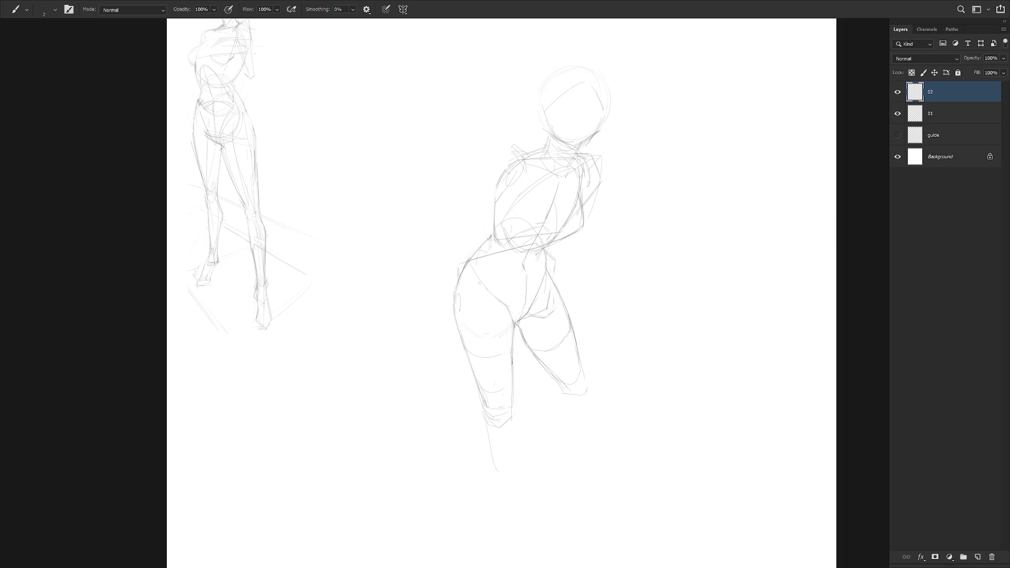
drag(539, 252, 510, 240)
Sketch the back line, left torso contour, left shoulder and arm edge, redoing one arm stroke, then zoom out
drag(580, 207, 583, 226)
drag(495, 213, 497, 185)
mouse_move(526, 143)
mouse_down()
mouse_move(518, 181)
mouse_move(505, 182)
mouse_move(513, 178)
mouse_up()
drag(495, 163, 477, 225)
mouse_move(493, 175)
mouse_down()
mouse_move(473, 222)
mouse_move(482, 228)
mouse_up()
drag(510, 196, 490, 218)
key(ctrl+z)
key(ctrl+z)
drag(489, 178, 489, 232)
drag(514, 187, 519, 174)
key(ctrl+minus)
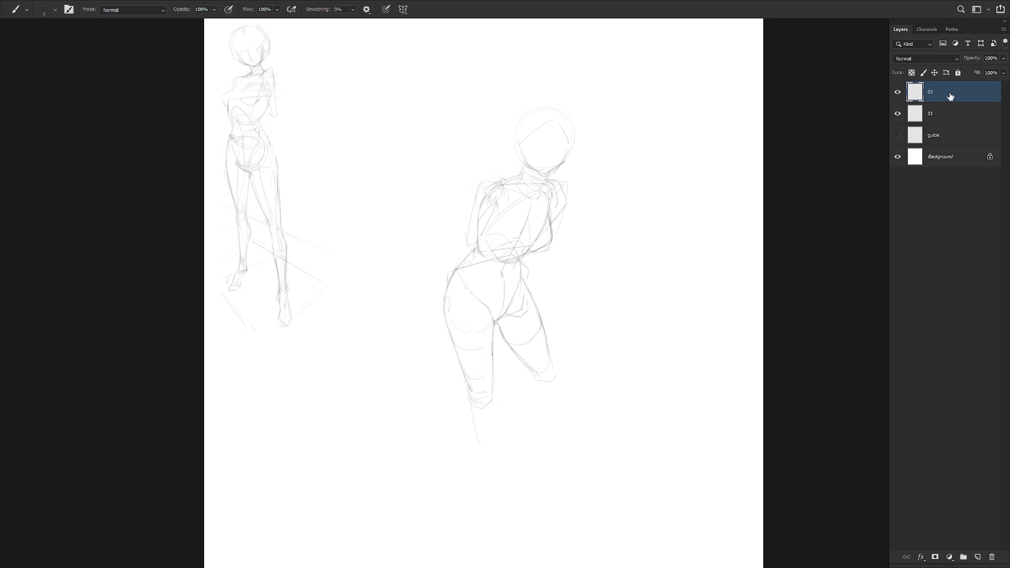
scroll(505, 361, down, 1)
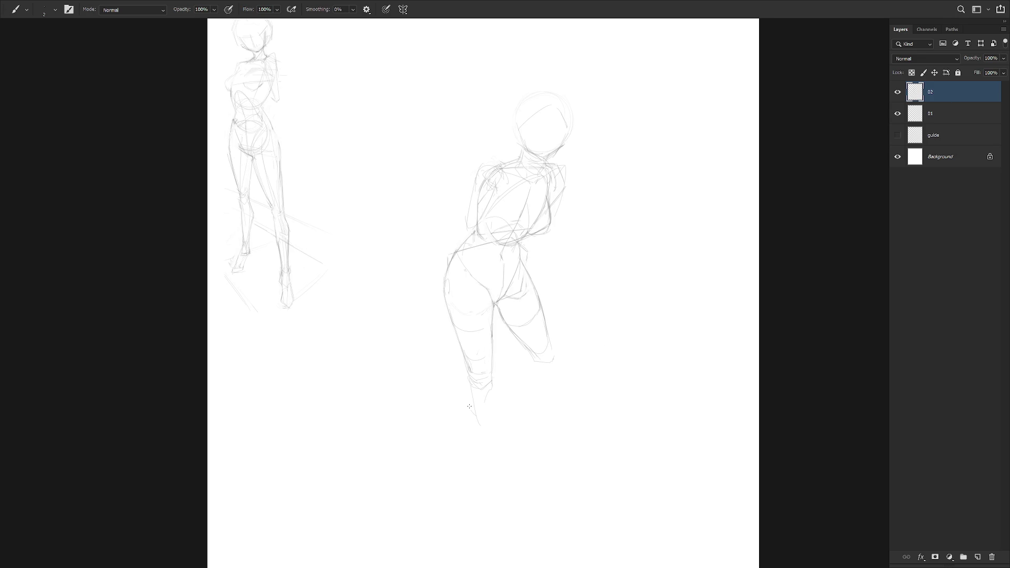
Draw the front lower leg down to the ankle, then the foot's sides and sole
drag(471, 388, 481, 467)
key(ctrl+z)
drag(487, 405, 494, 469)
drag(488, 391, 495, 511)
drag(479, 469, 486, 506)
drag(492, 468, 494, 493)
drag(486, 508, 498, 514)
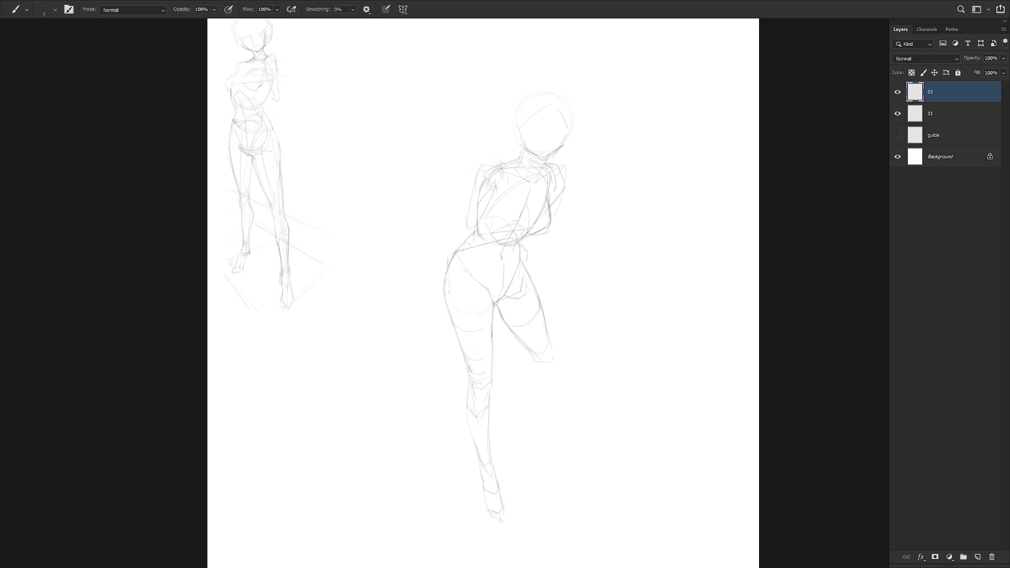
Erase the lower part of a faint stroke near the hip
scroll(559, 334, down, 1)
scroll(522, 379, up, 2)
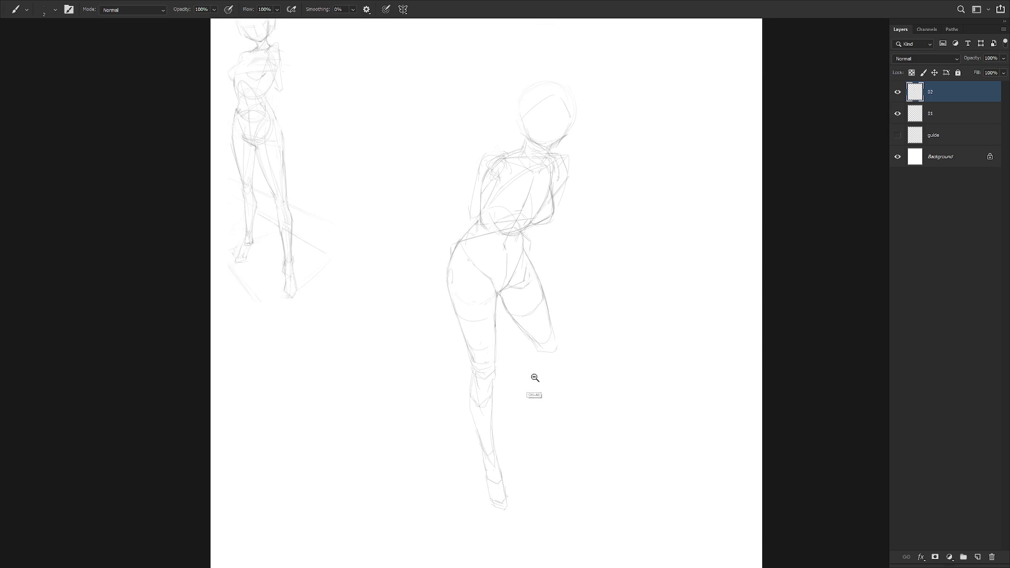
scroll(533, 378, down, 2)
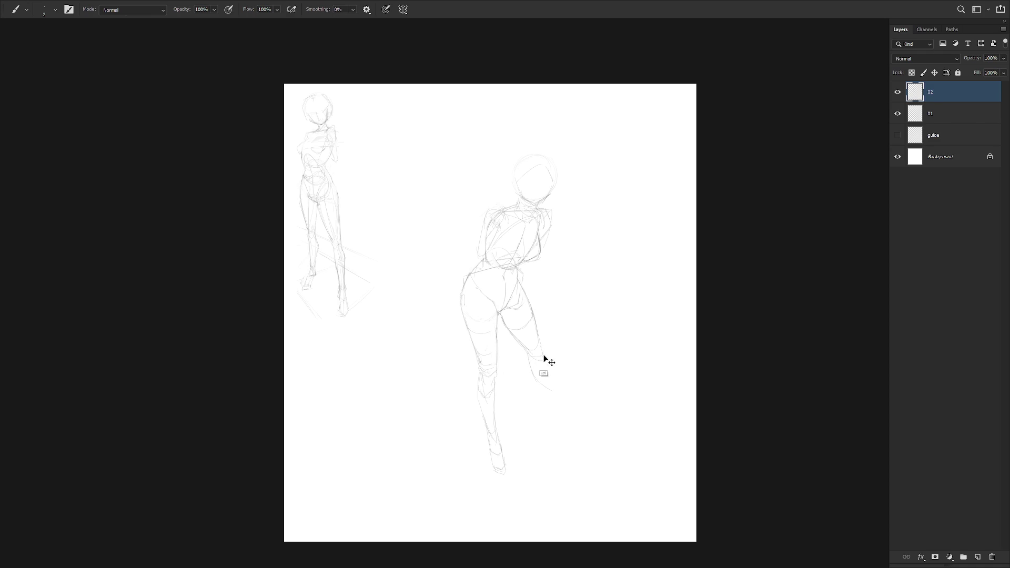
key(e)
drag(532, 371, 547, 389)
Undo the lowest foot stroke, then begin a freehand selection around the front thigh
key(b)
scroll(576, 427, up, 1)
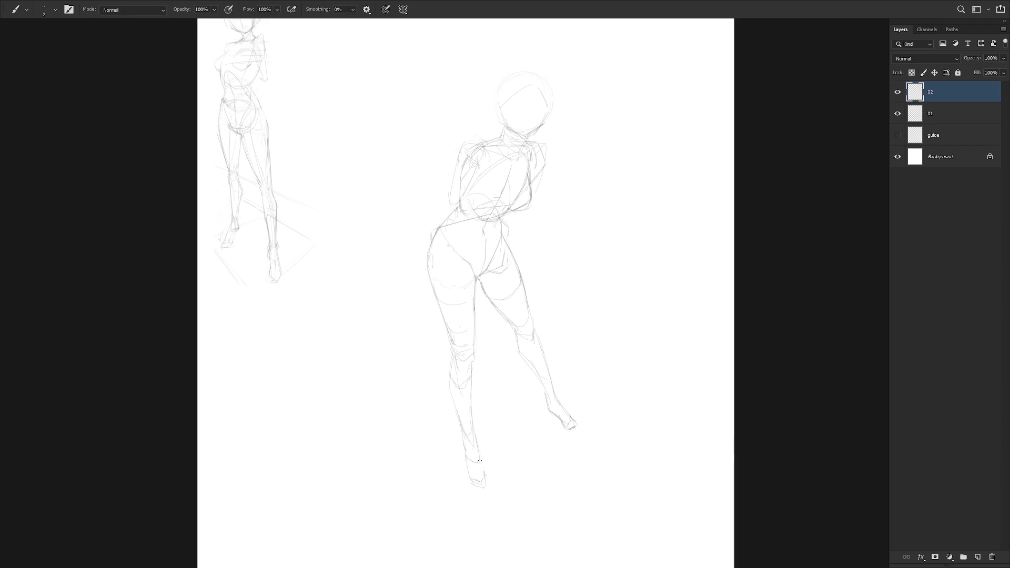
key(ctrl+z)
scroll(550, 360, up, 2)
scroll(547, 363, up, 2)
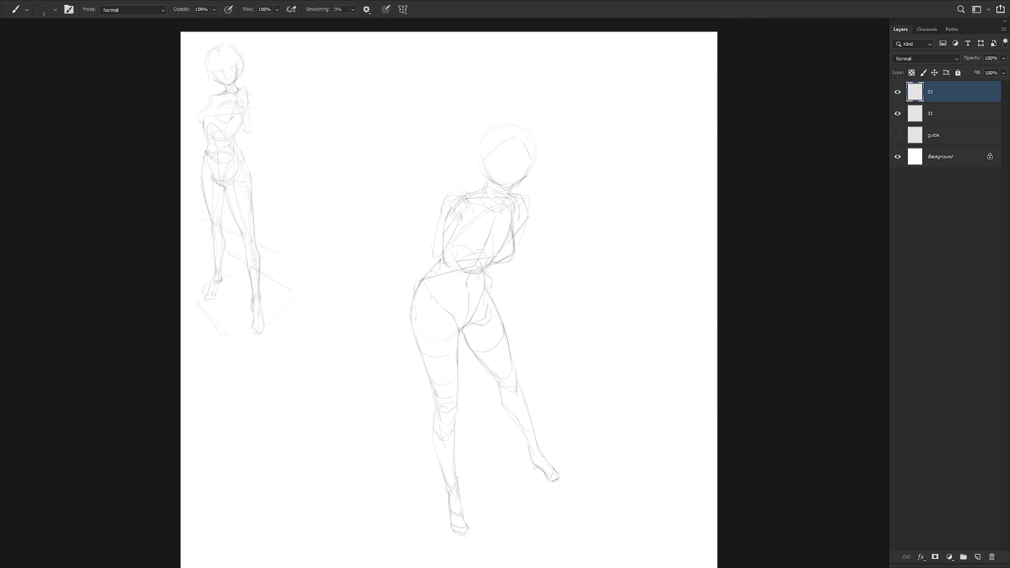
key(l)
mouse_move(458, 405)
mouse_down()
mouse_move(459, 333)
mouse_move(425, 375)
mouse_up()
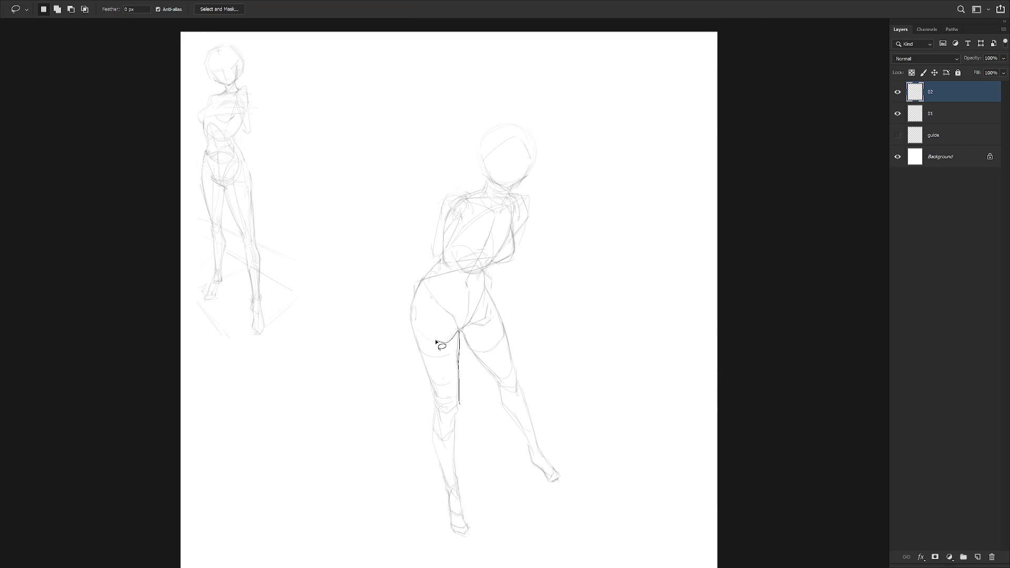
Lasso the front thigh and rotate it about its top edge
mouse_move(448, 395)
mouse_down()
mouse_move(461, 395)
mouse_move(425, 315)
mouse_up()
key(ctrl+t)
drag(483, 423, 470, 437)
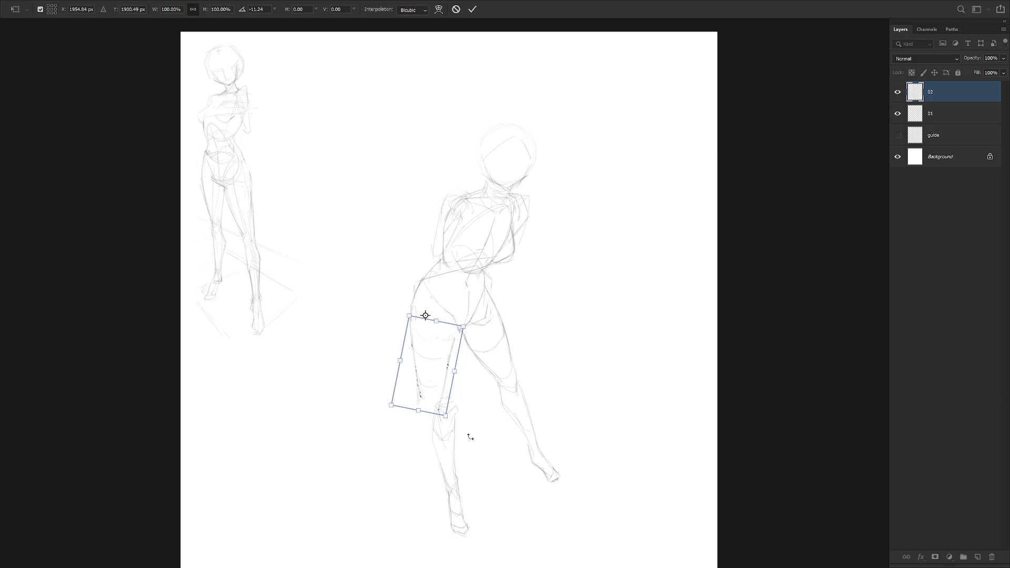
key(Return)
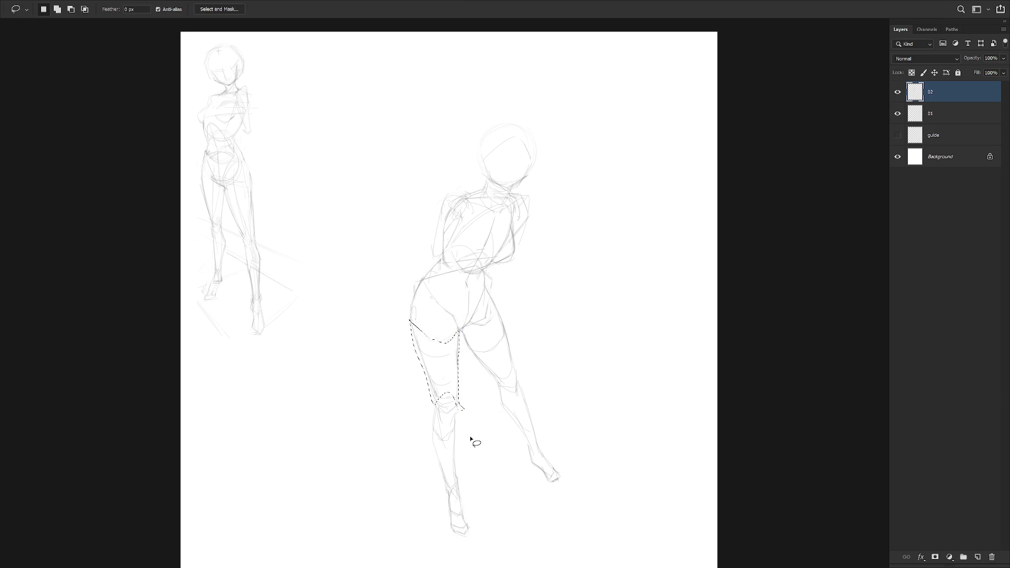
Add the lower leg to the selection and rotate the whole front leg slightly from its top
drag(462, 395, 458, 405)
key(ctrl+t)
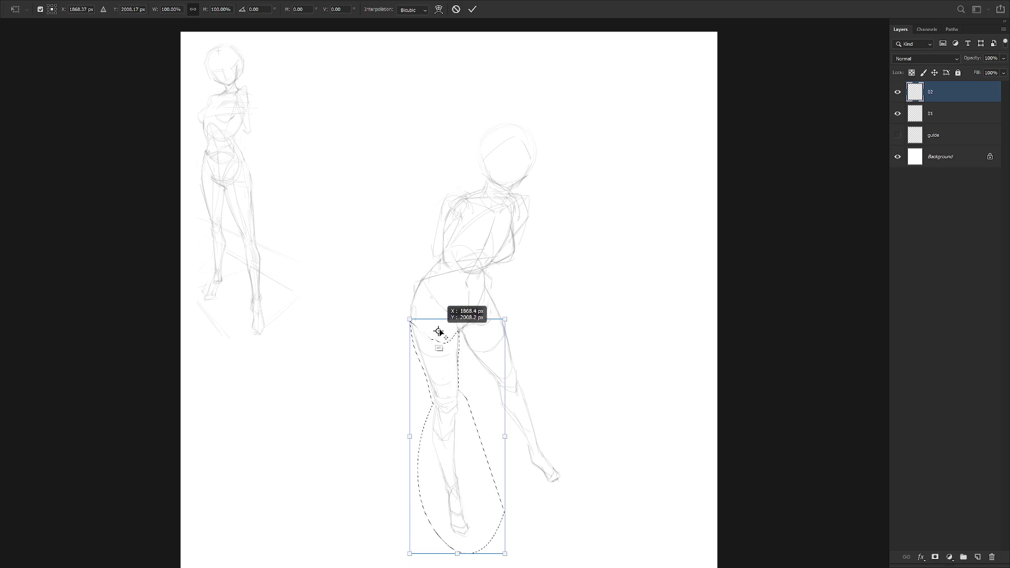
alt+click(431, 322)
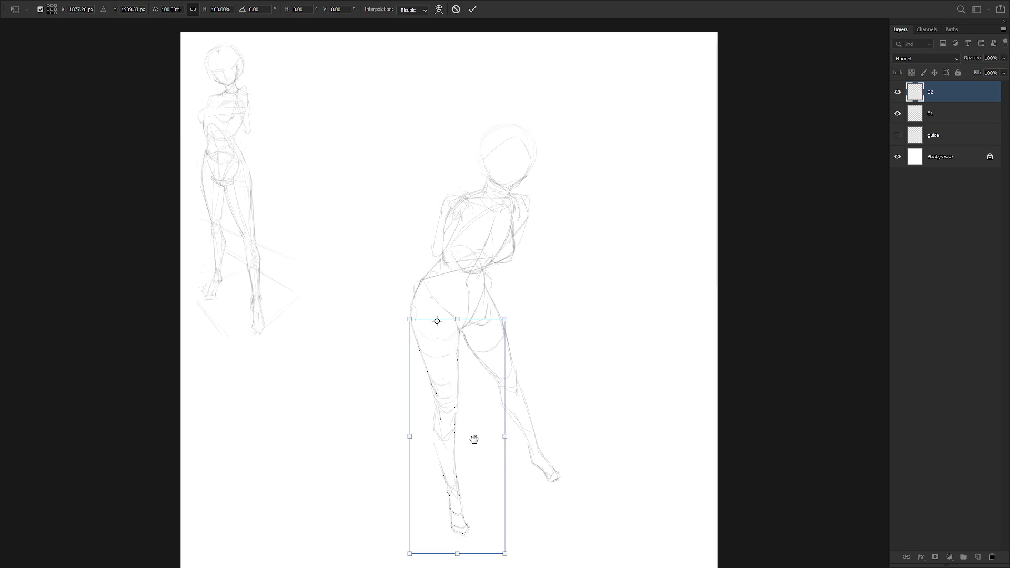
scroll(473, 439, down, 2)
drag(520, 455, 496, 530)
key(Return)
Lasso the lower leg and foot and rotate them about 11.33°
key(ctrl+minus)
key(ctrl+minus)
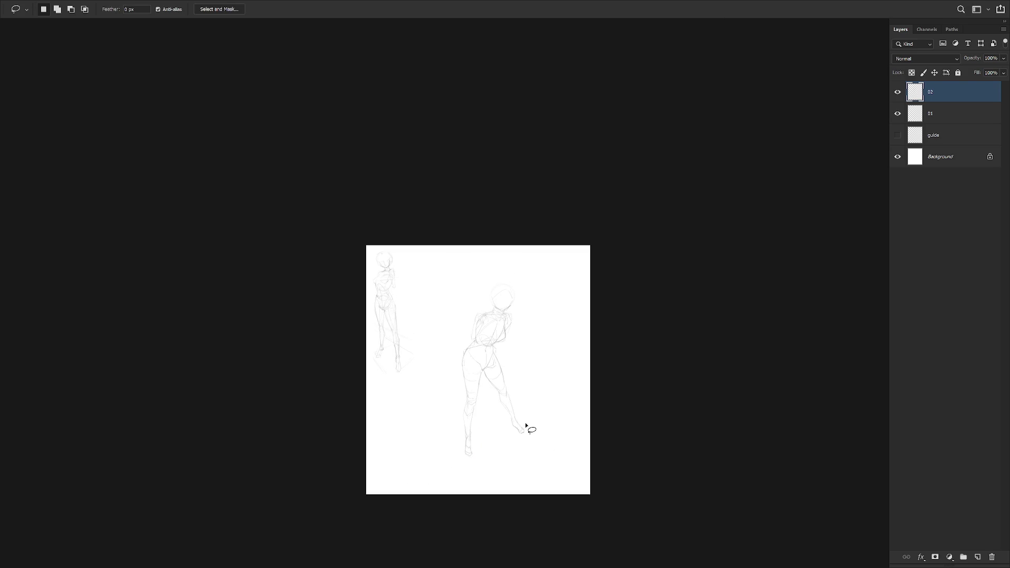
scroll(514, 401, up, 2)
key(b)
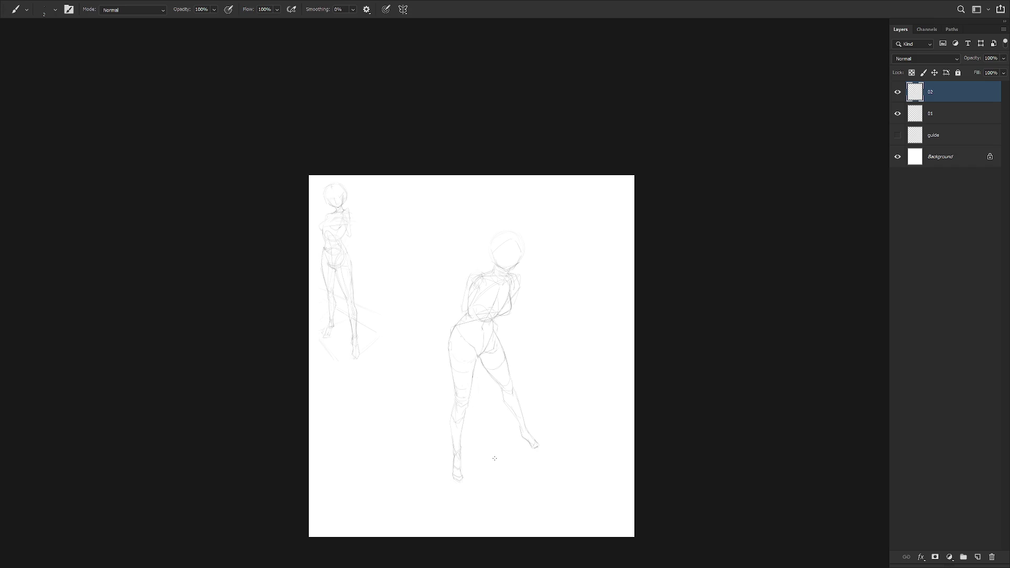
scroll(505, 408, up, 1)
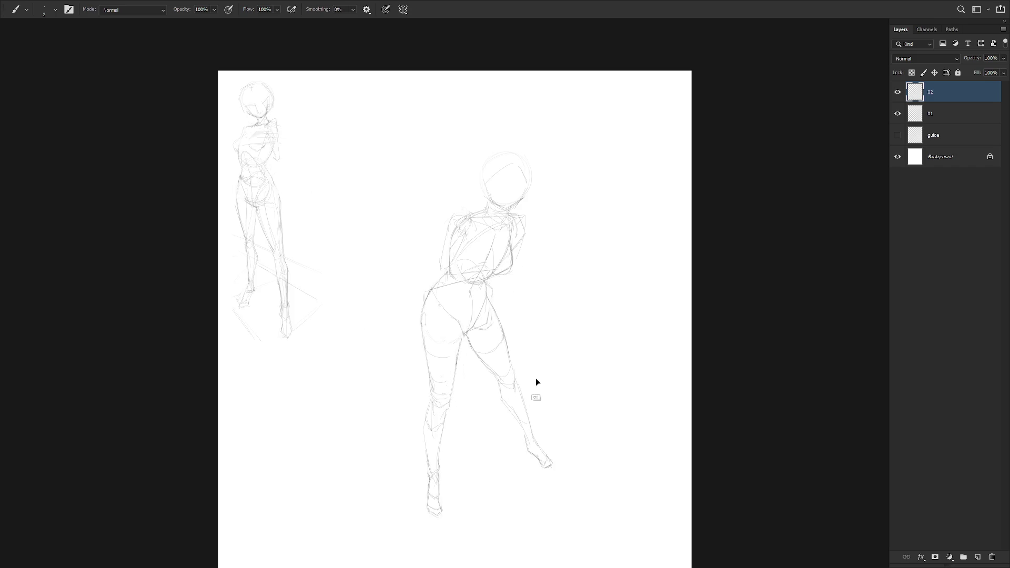
key(l)
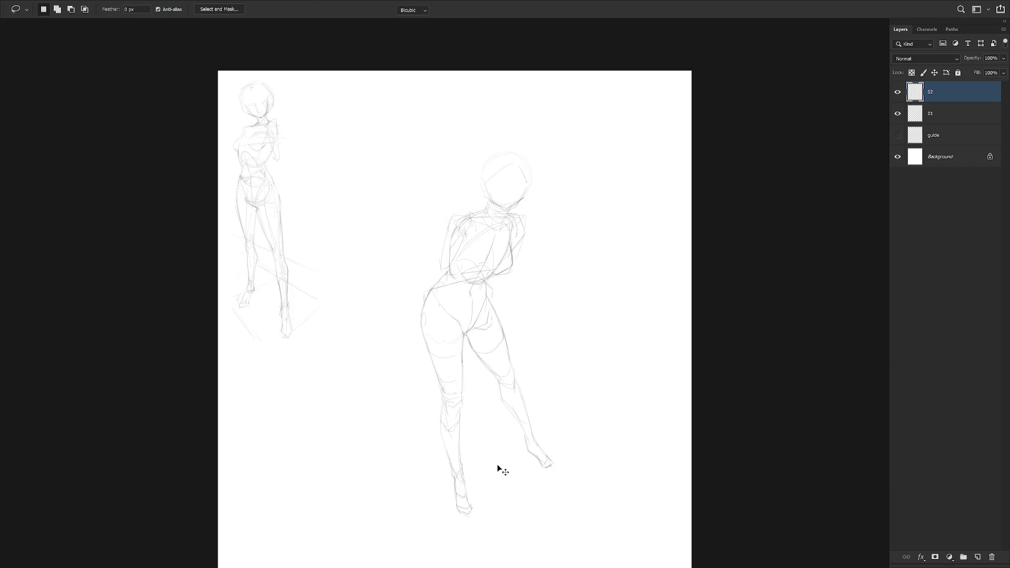
key(ctrl+t)
drag(463, 468, 451, 405)
drag(514, 541, 536, 509)
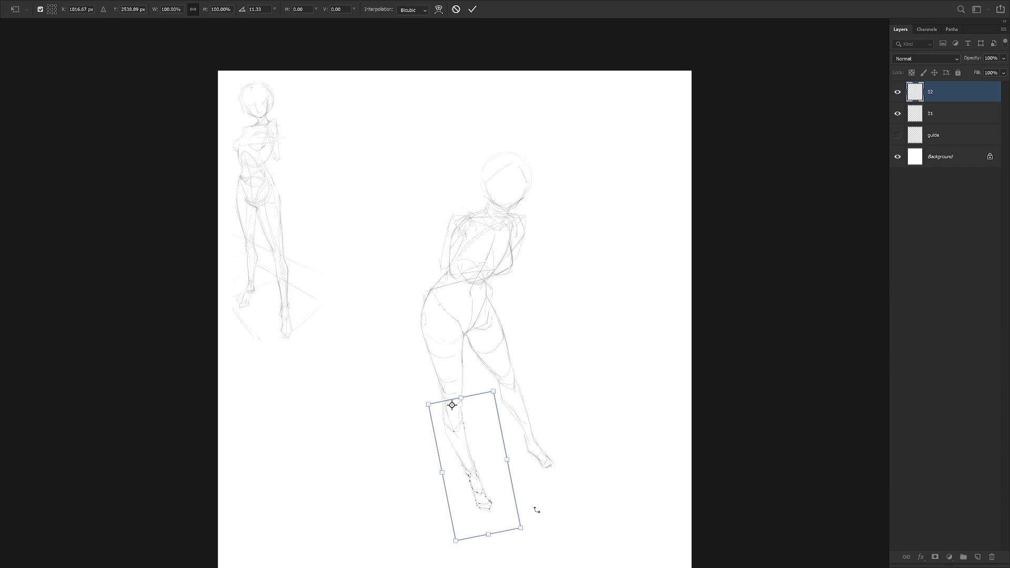
key(Return)
Select the left arm area, then drop the selection and return to the pencil brush
key(b)
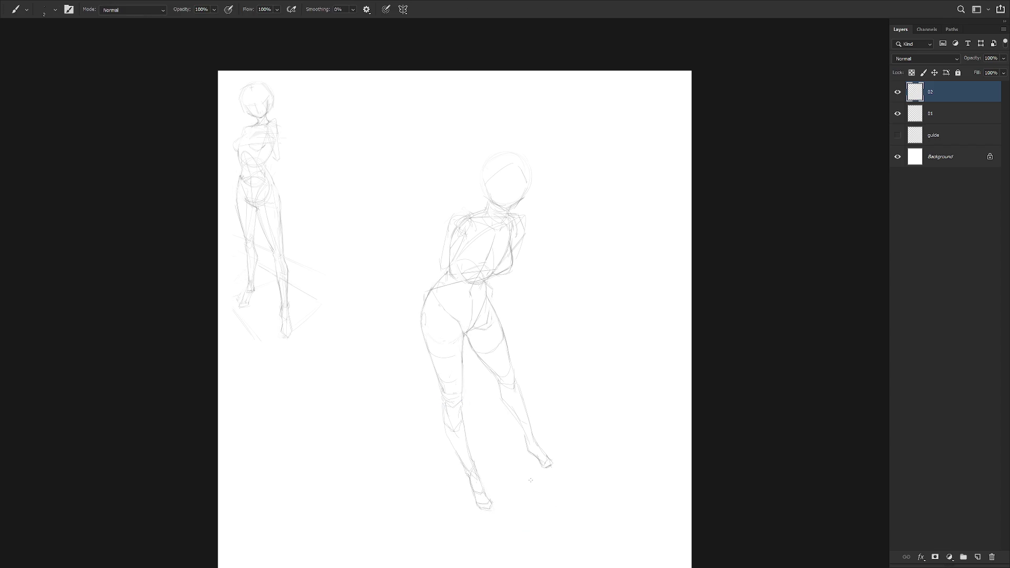
key(l)
drag(447, 270, 435, 272)
key(ctrl+d)
key(b)
Draw a pencil stroke across the right figure's chest, cleaning it up with the eraser
drag(480, 245, 495, 270)
key(e)
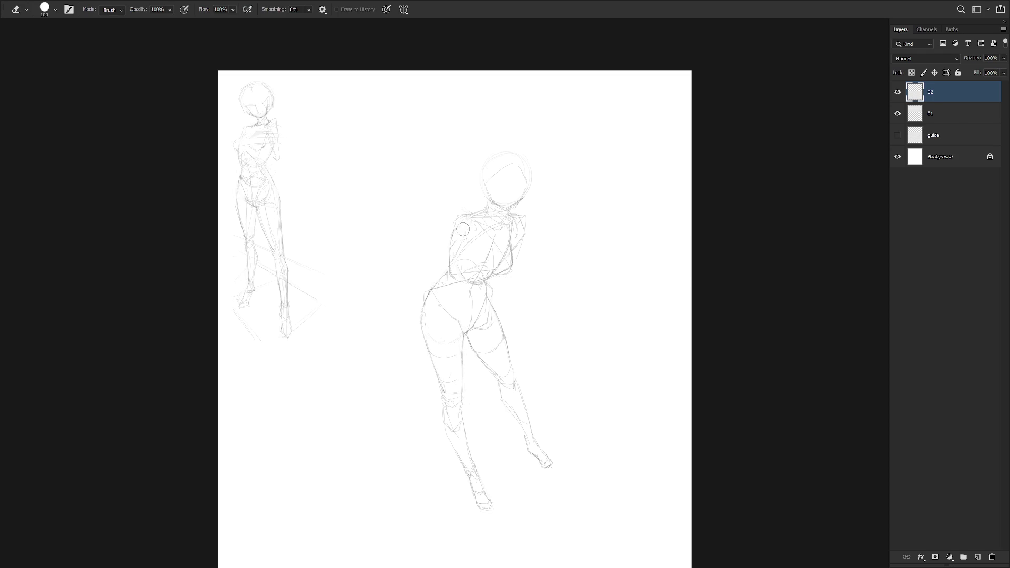
key(b)
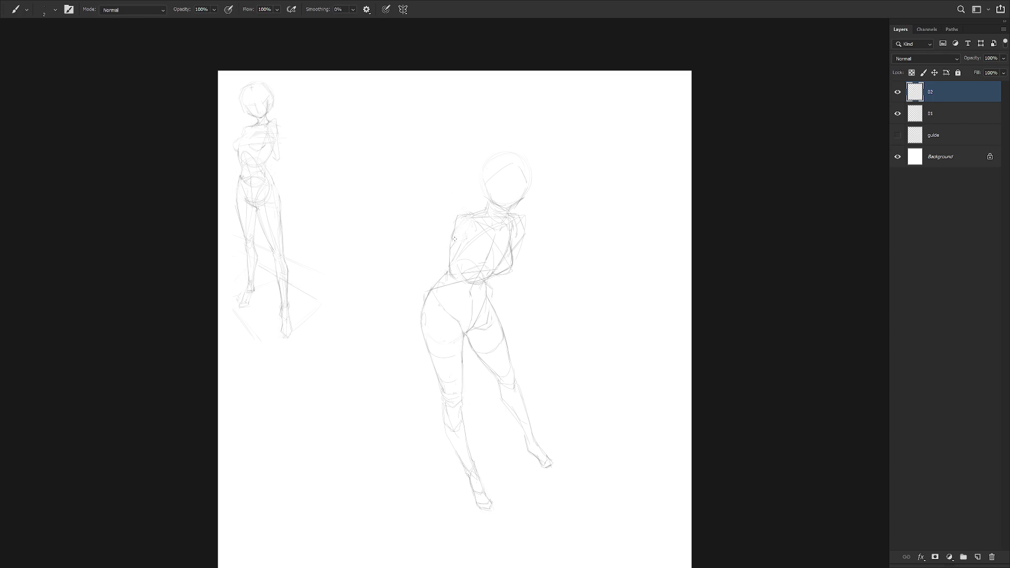
key(e)
key(b)
key(e)
key(b)
key(e)
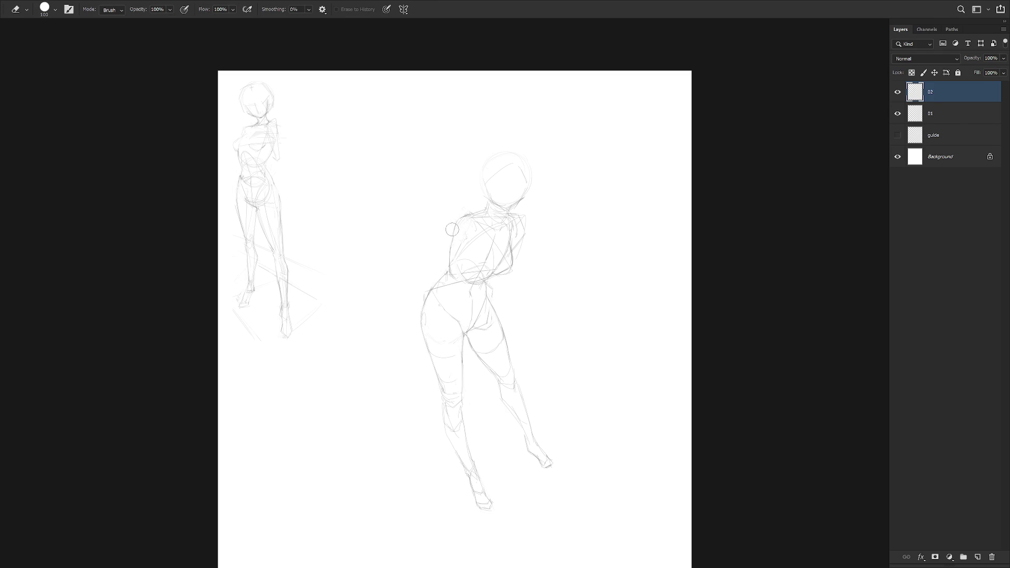
key(b)
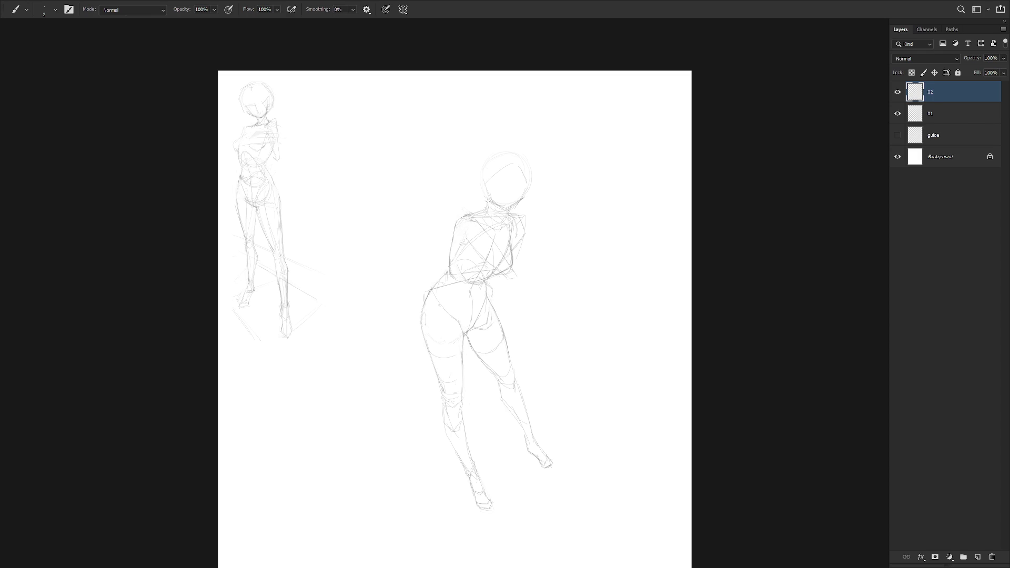
Darken the left shoulder line and the hip and waist lines
scroll(471, 204, up, 2)
key(e)
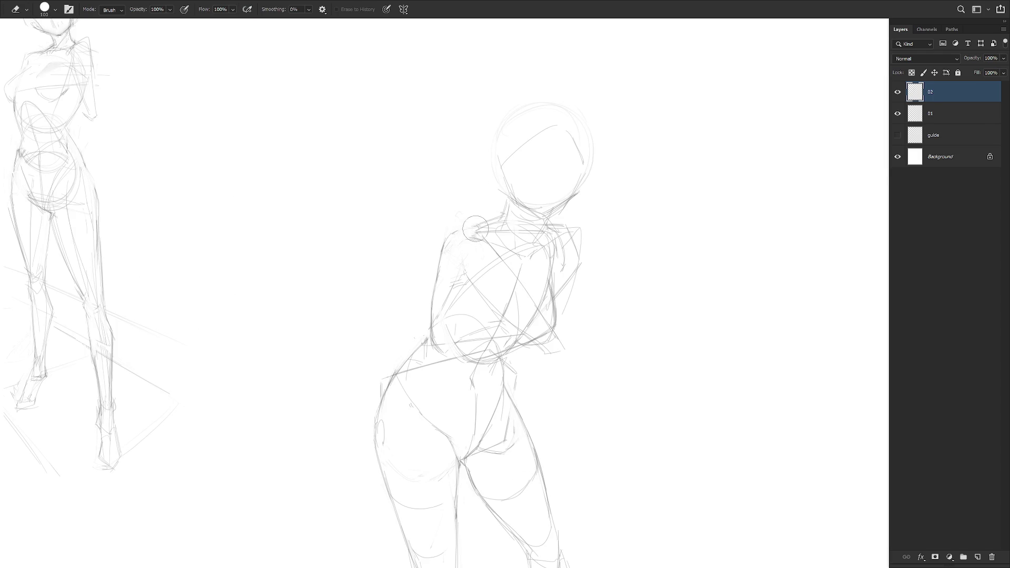
key(b)
drag(453, 233, 485, 224)
mouse_move(530, 337)
mouse_down()
mouse_move(559, 368)
mouse_move(571, 349)
mouse_move(553, 303)
mouse_up()
key(ctrl+minus)
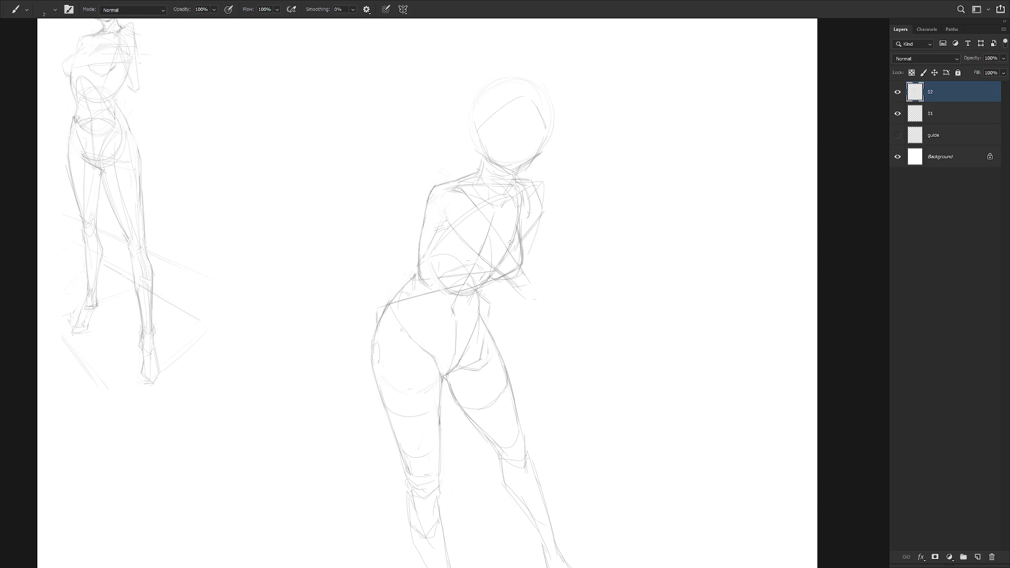
Add a short line at the right figure's waist, undoing the diagonal and curved attempts
drag(493, 268, 519, 281)
drag(521, 269, 566, 337)
key(ctrl+z)
key(ctrl+z)
drag(523, 271, 568, 332)
key(ctrl+z)
scroll(535, 277, down, 2)
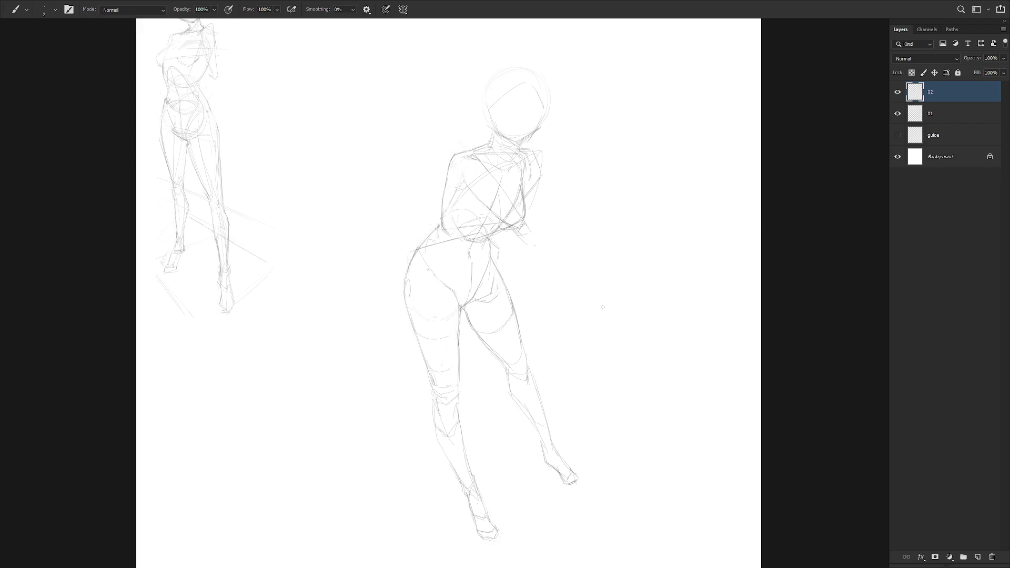
scroll(557, 458, down, 2)
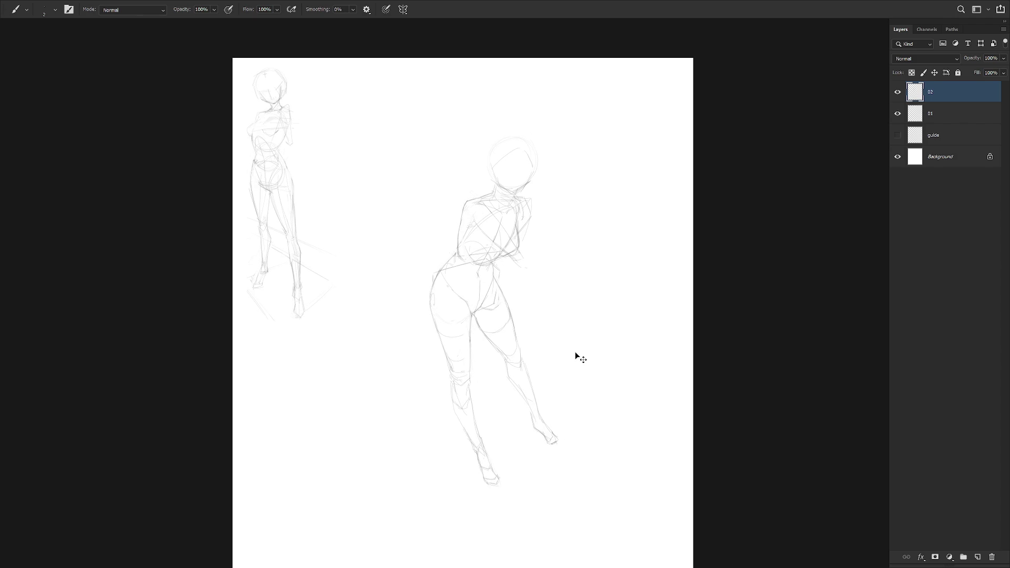
Exit full-screen and step the History back through the recent eraser states
key(f)
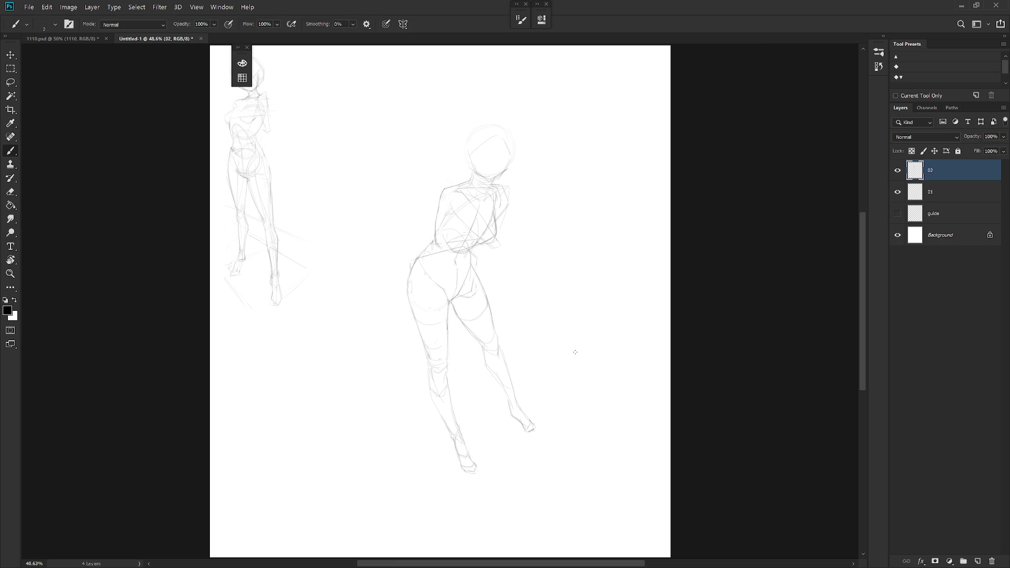
click(849, 126)
click(849, 125)
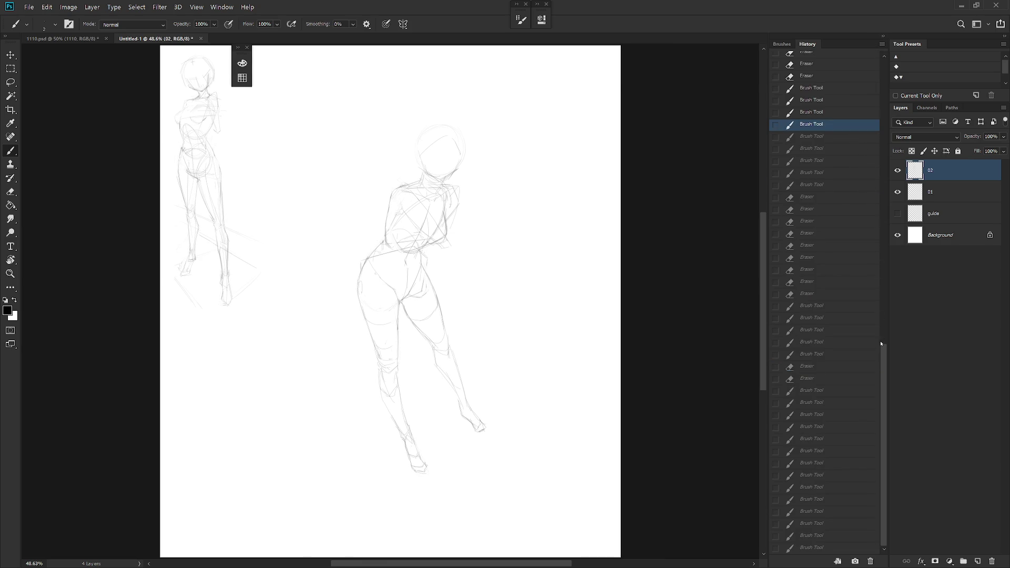
scroll(849, 125, up, 5)
scroll(849, 125, up, 2)
click(849, 121)
Revert further past the brush strokes to the Deselect state and collapse the History panel
click(843, 95)
drag(882, 206, 882, 144)
click(836, 115)
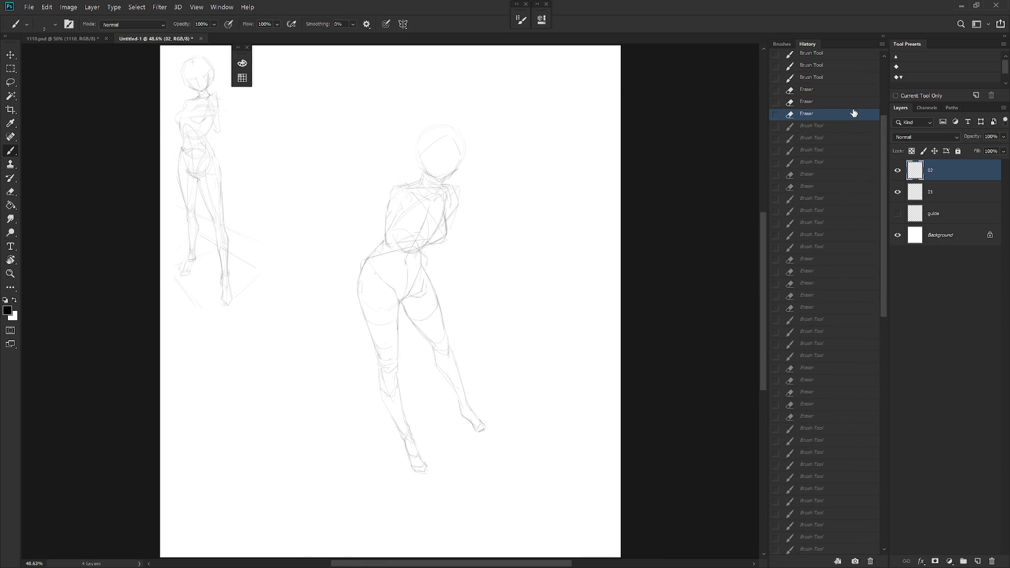
click(837, 79)
scroll(878, 152, up, 3)
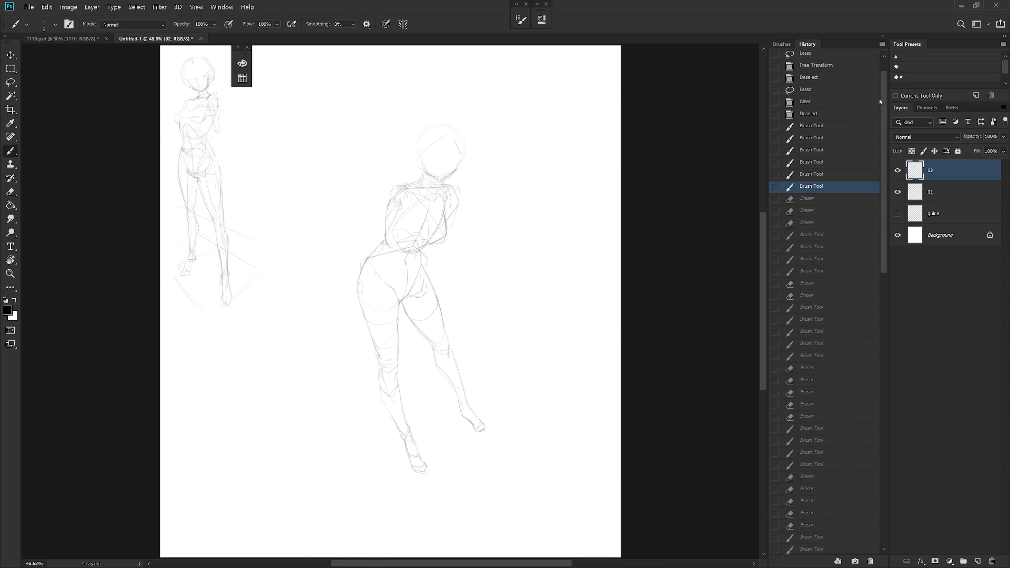
click(821, 116)
click(882, 36)
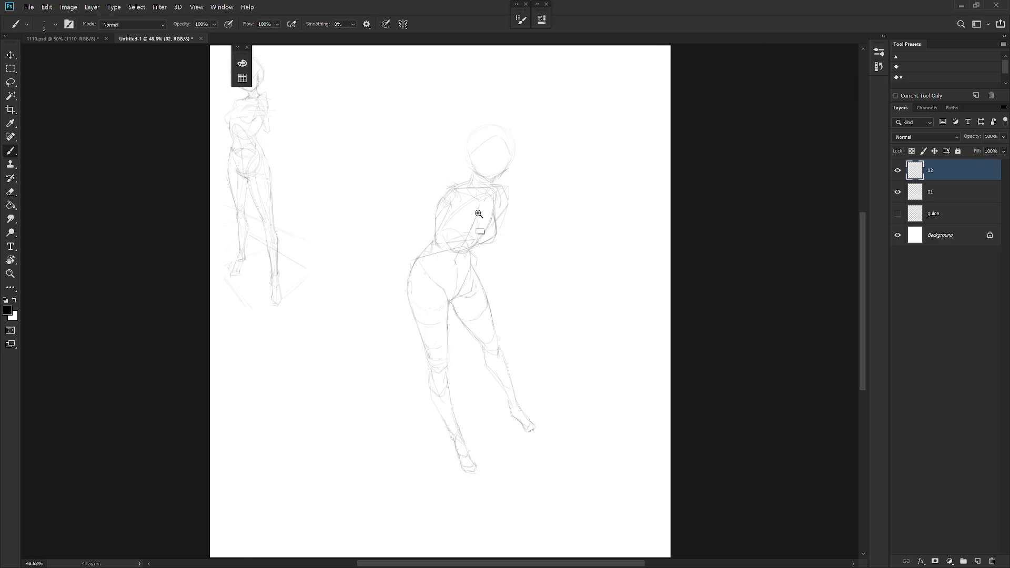
scroll(494, 213, up, 3)
Lasso an area near the shoulder and try a left shoulder contour, undoing it
key(l)
mouse_move(534, 182)
mouse_down()
mouse_move(516, 225)
mouse_move(530, 254)
mouse_up()
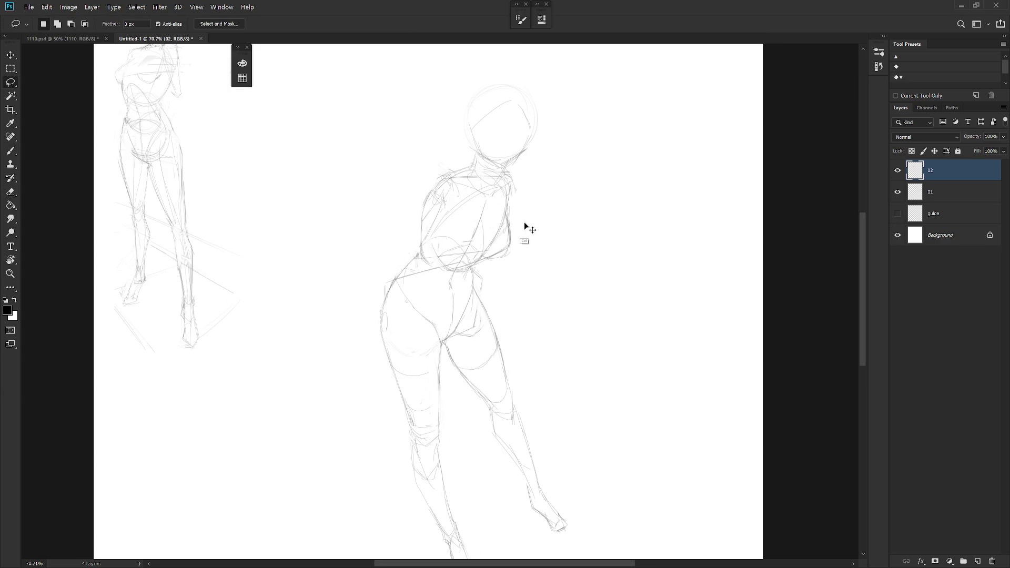
scroll(531, 234, down, 2)
key(b)
mouse_move(465, 159)
mouse_down()
mouse_move(452, 193)
mouse_move(455, 167)
mouse_move(477, 165)
mouse_move(469, 184)
mouse_up()
key(ctrl+z)
key(ctrl+z)
Redraw the right shoulder and a light torso centre line, erasing stray strokes, and sample mid-grey
drag(518, 161, 514, 210)
key(e)
key(b)
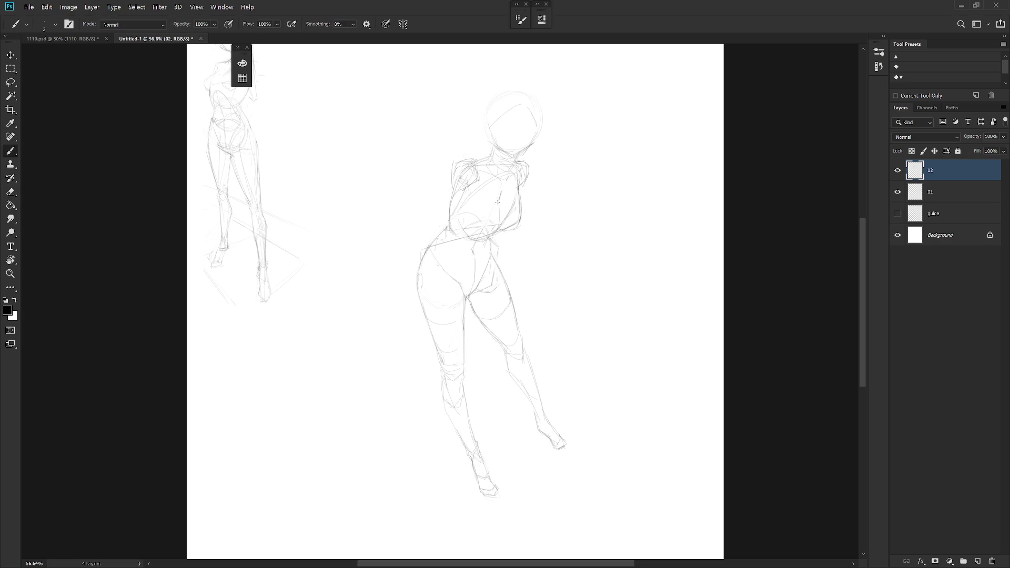
drag(497, 202, 488, 240)
key(e)
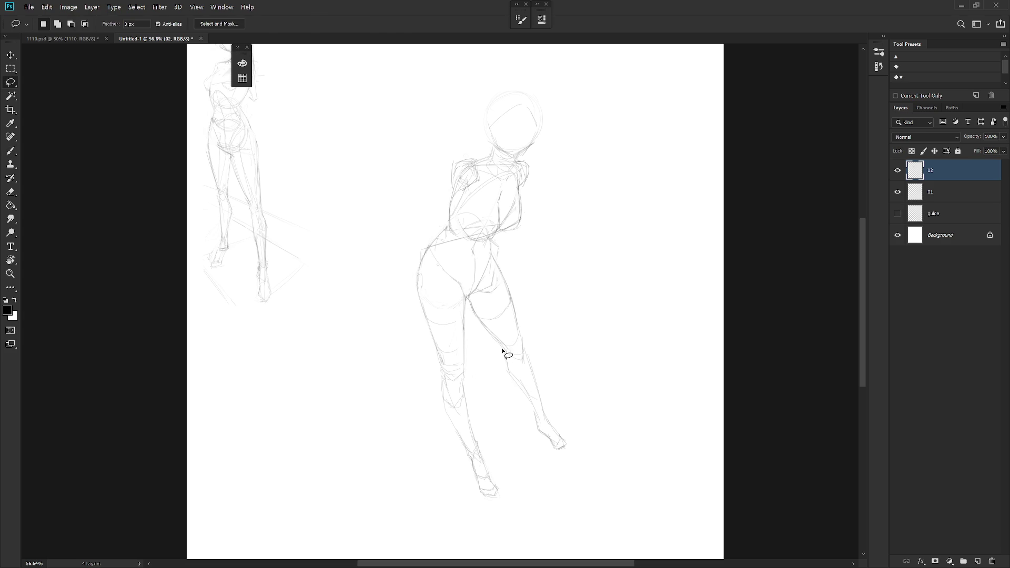
key(b)
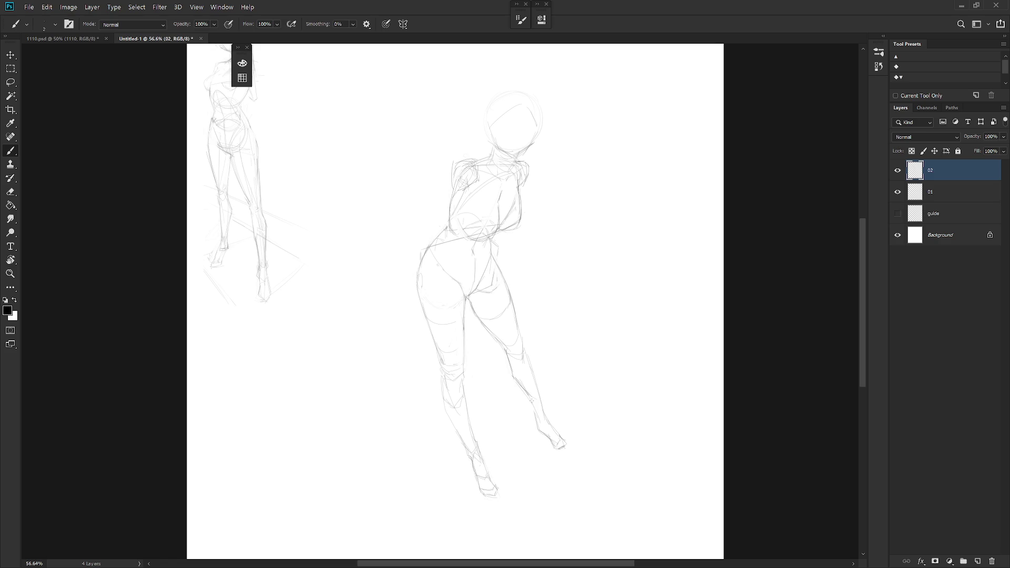
key(e)
key(b)
alt+click(477, 332)
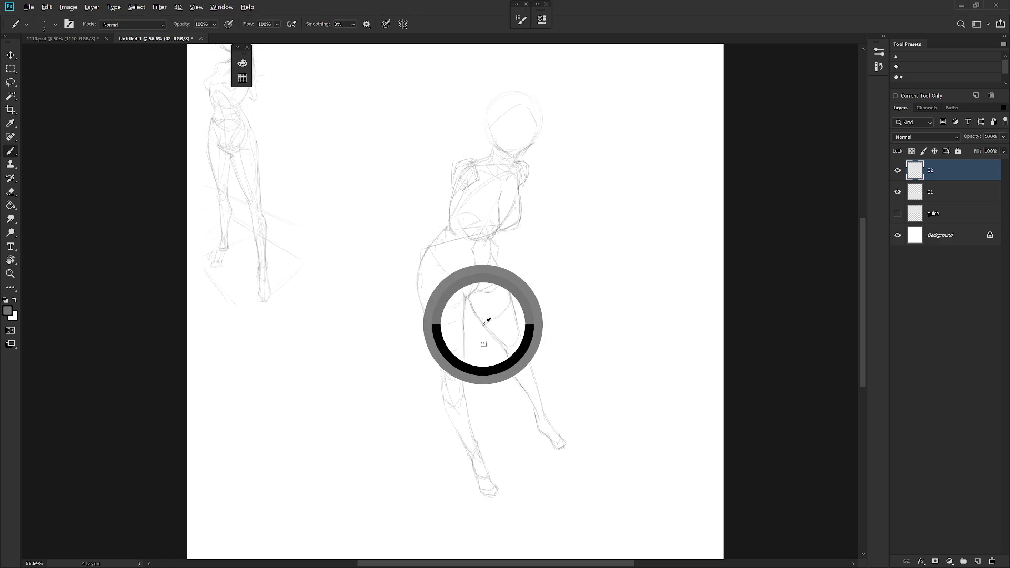
Toggle Lock Transparent Pixels on layer 02 on and off, then rework the chest strokes
click(911, 151)
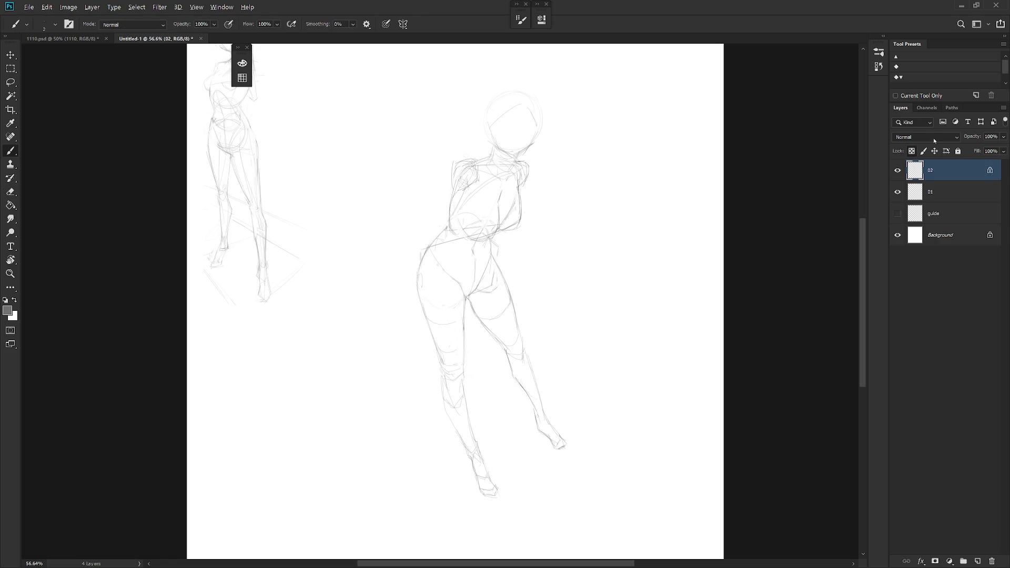
key(slash)
scroll(514, 293, down, 1)
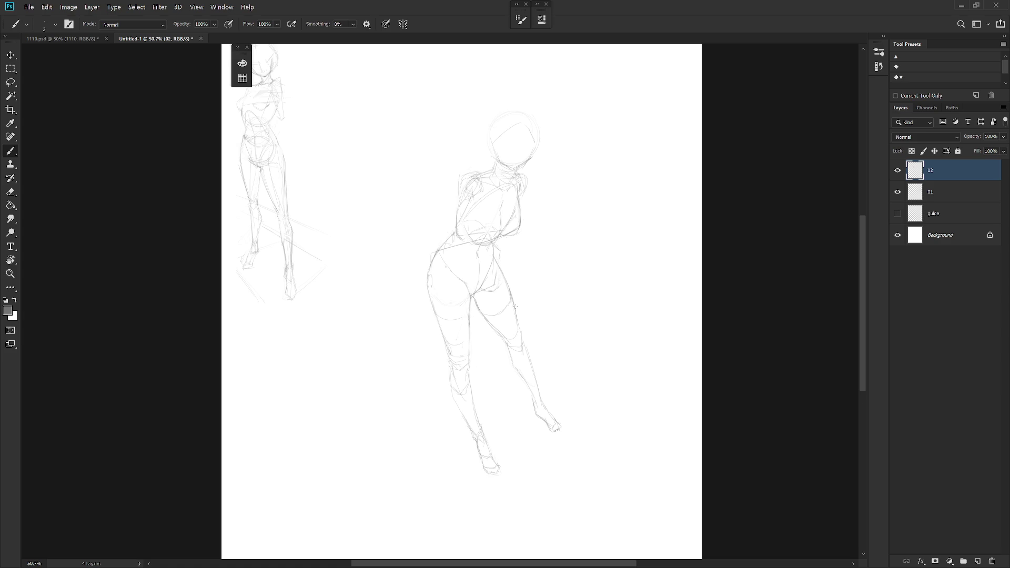
key(e)
key(b)
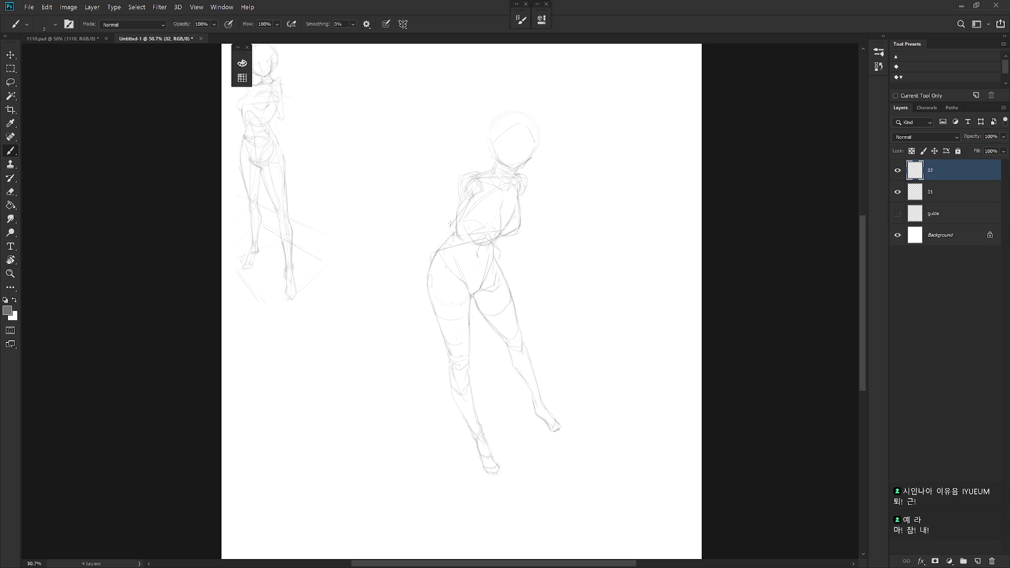
Sketch the arm hanging beside the torso down to the hip, undoing and erasing stray strokes
drag(459, 217, 457, 196)
key(ctrl+z)
key(e)
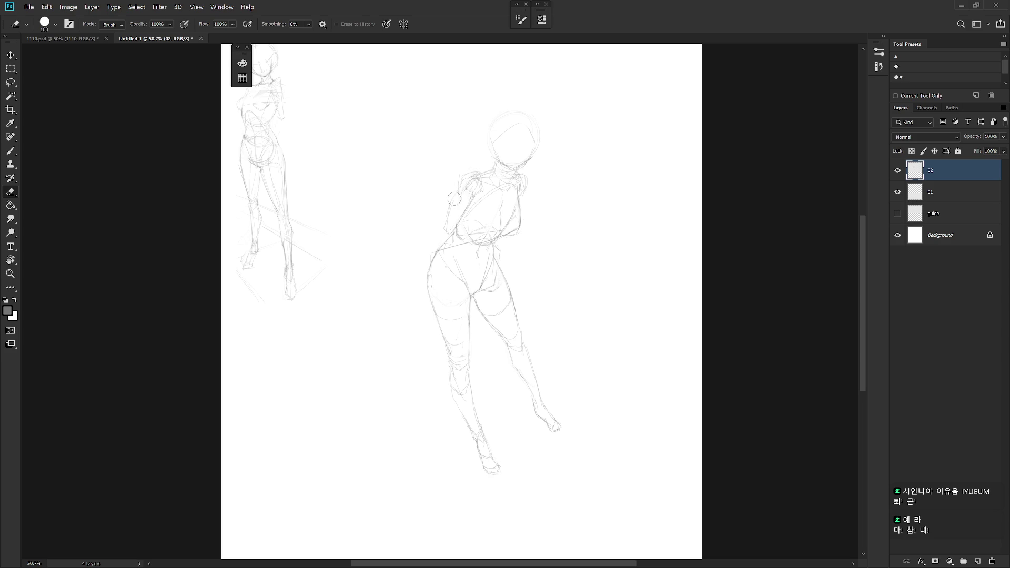
key(b)
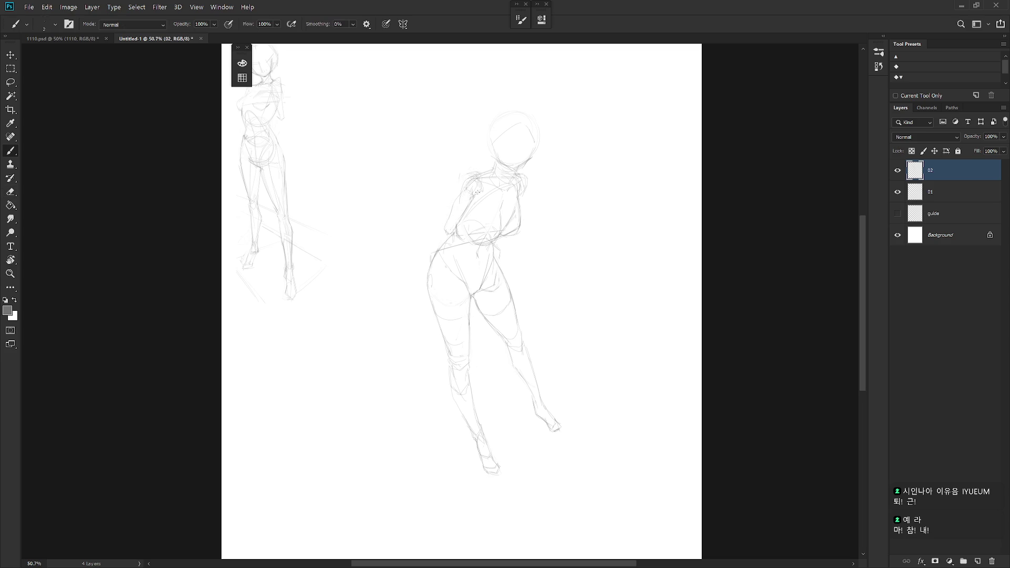
key(e)
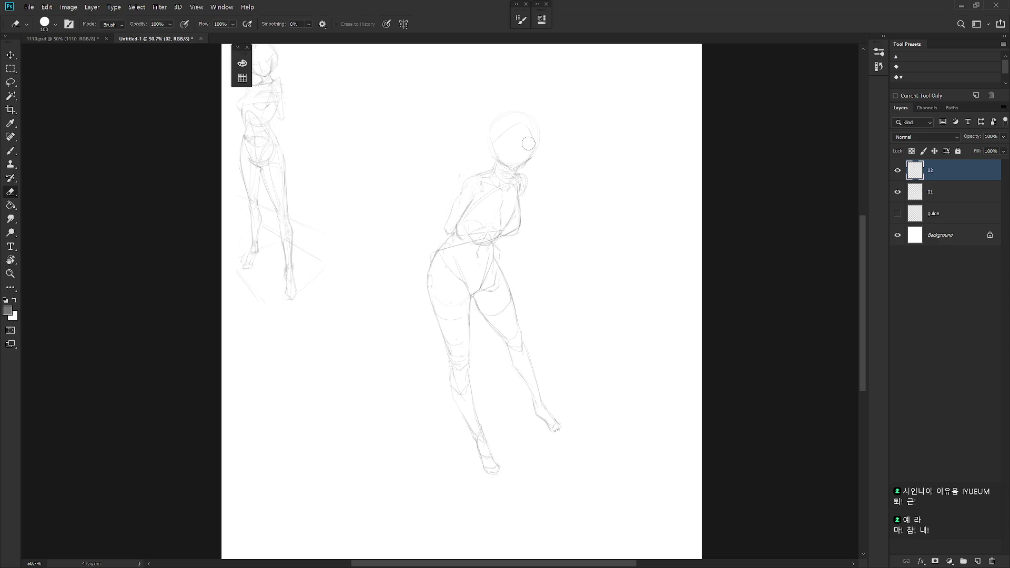
key(b)
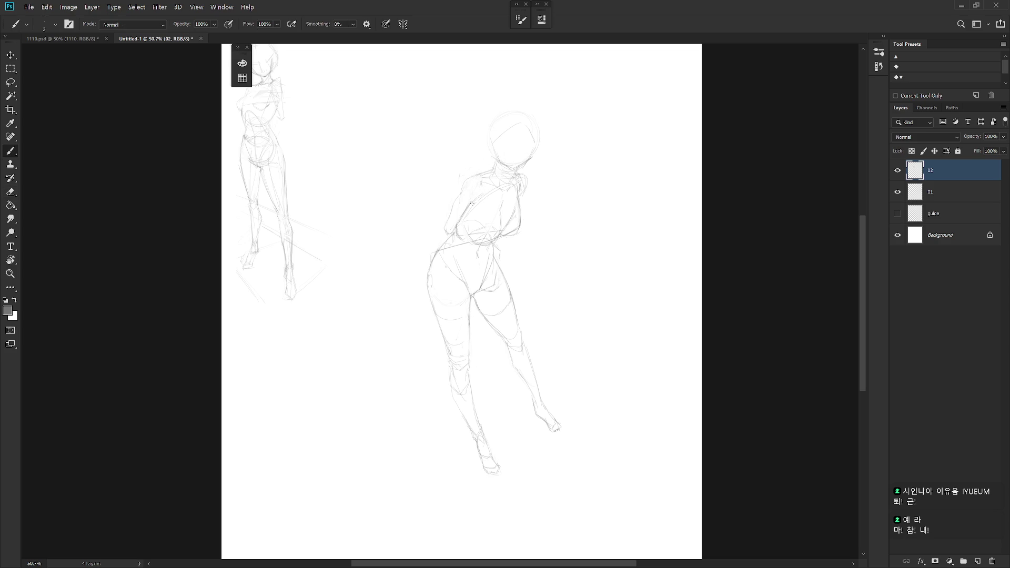
key(e)
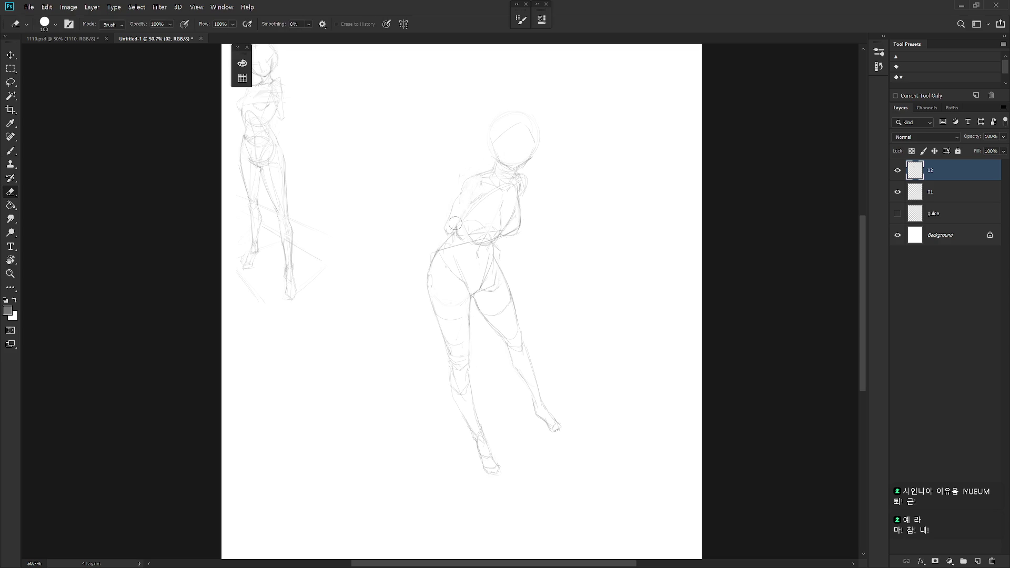
key(b)
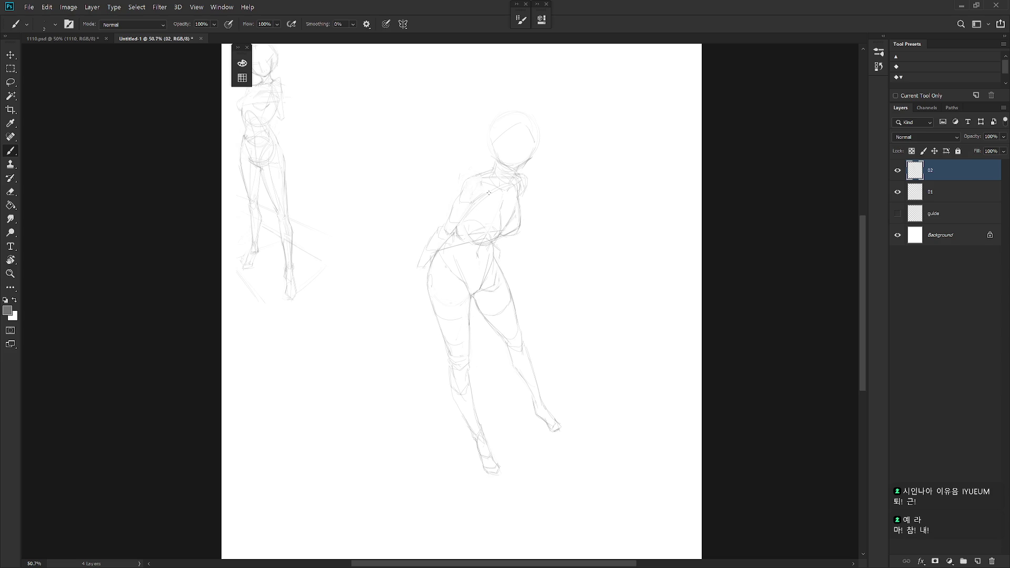
key(e)
key(b)
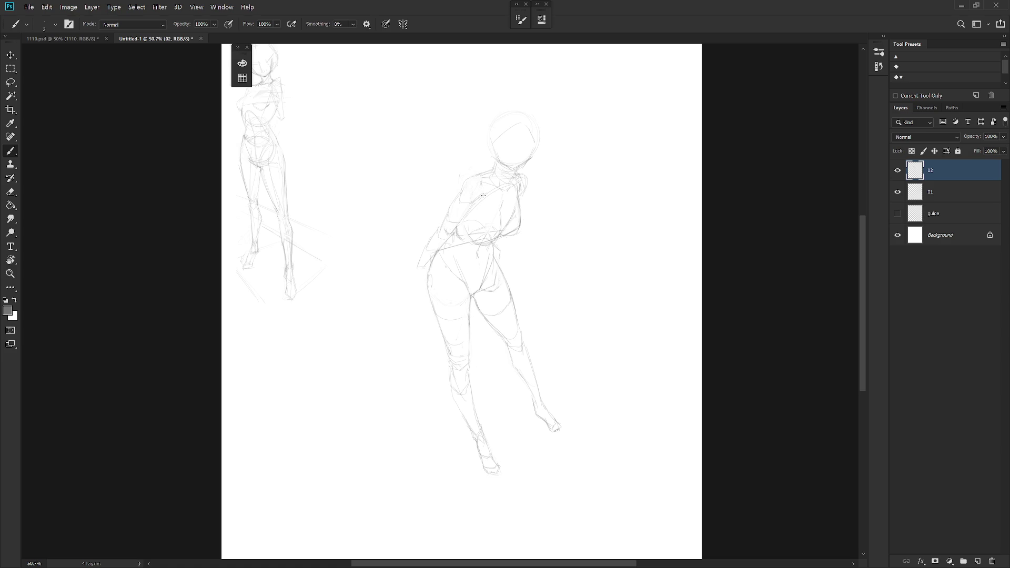
Add pencil lines along the left hip and down the inner thigh
drag(437, 262, 428, 288)
drag(462, 337, 471, 332)
drag(471, 296, 489, 330)
Sample the sketch colour and refine the strokes around the neck, adding a small tick beside it
alt+click(491, 248)
key(e)
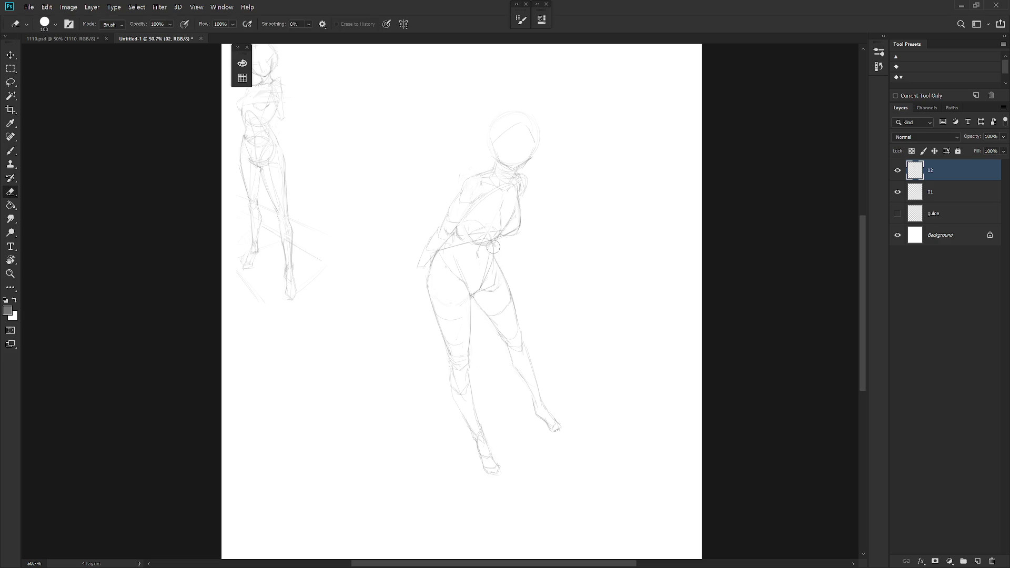
key(b)
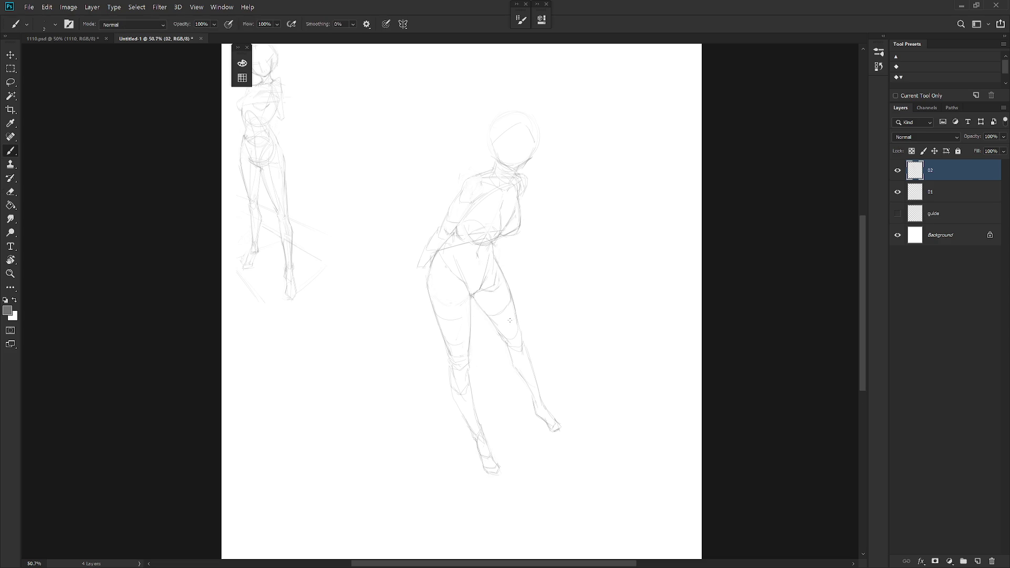
key(ctrl)
key(e)
key(b)
key(e)
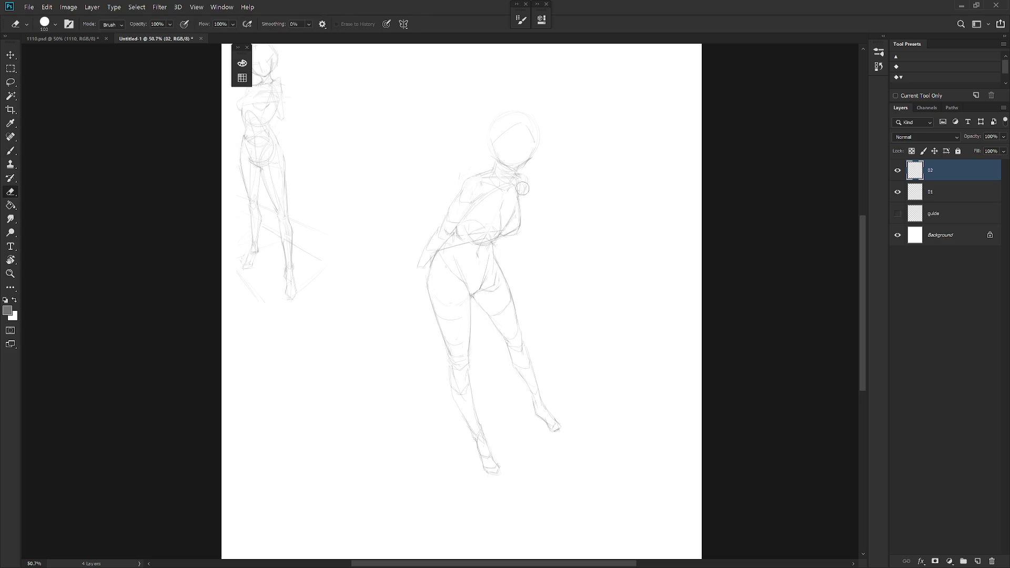
key(b)
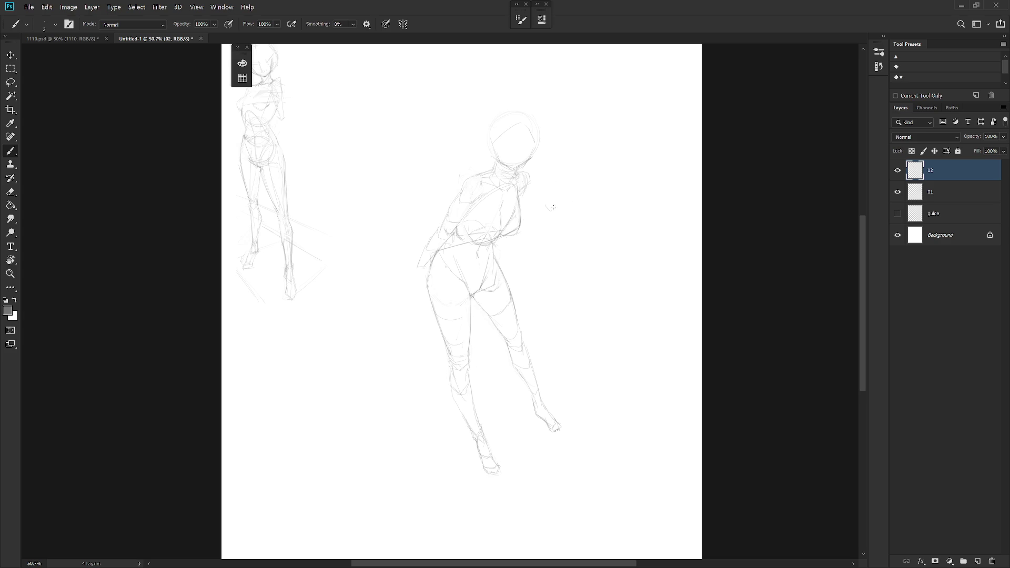
scroll(532, 156, up, 3)
Center the head in view and sketch jawline strokes under it
key(r)
key(shift+r)
key(b)
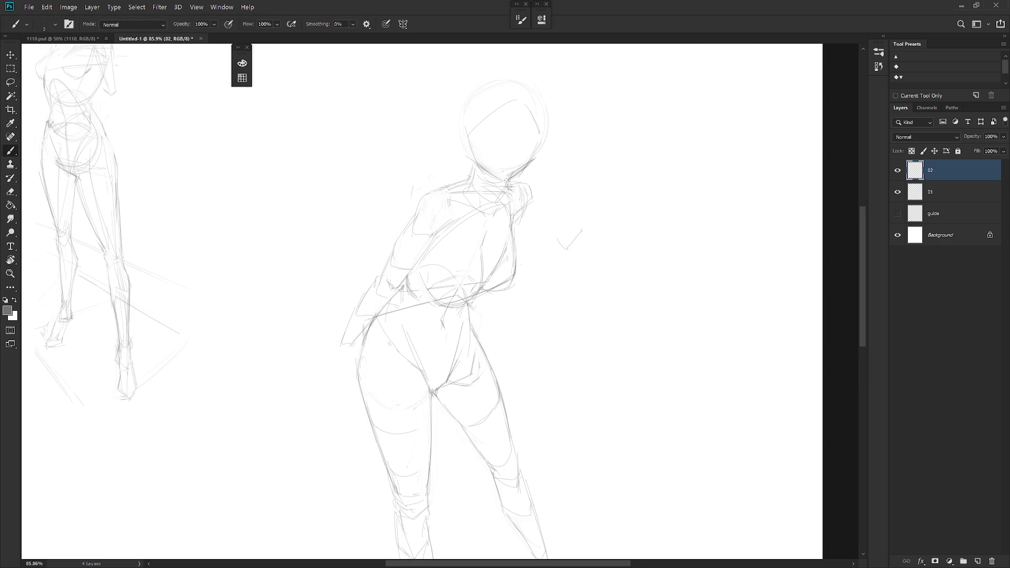
drag(535, 158, 518, 187)
key(e)
key(b)
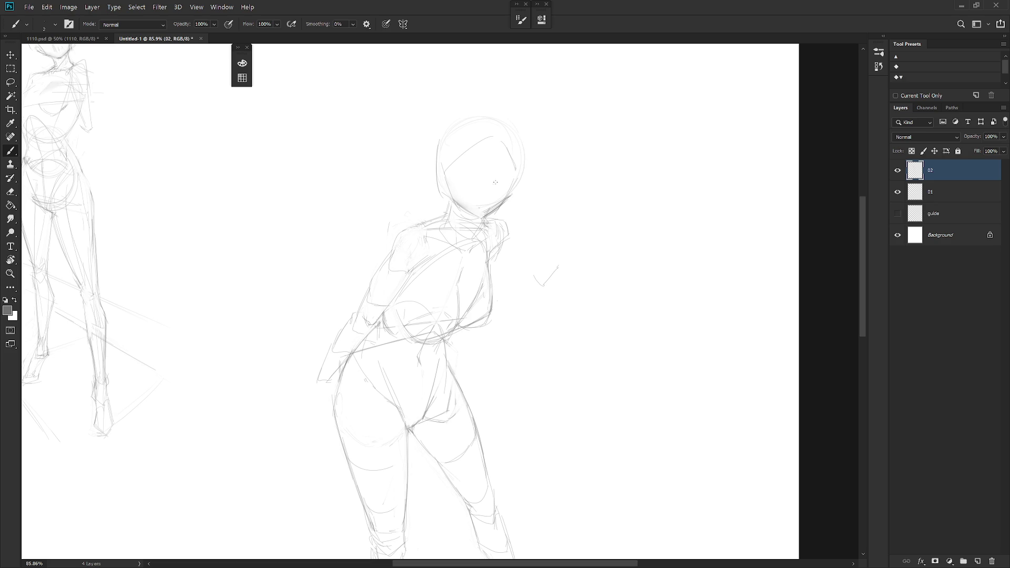
drag(494, 183, 510, 180)
key(e)
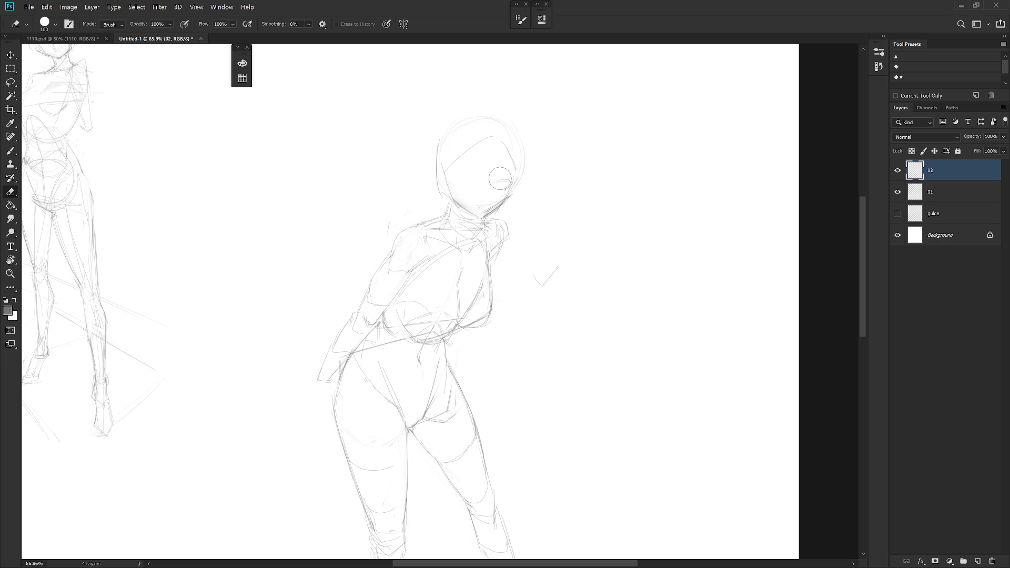
key(b)
drag(505, 179, 494, 187)
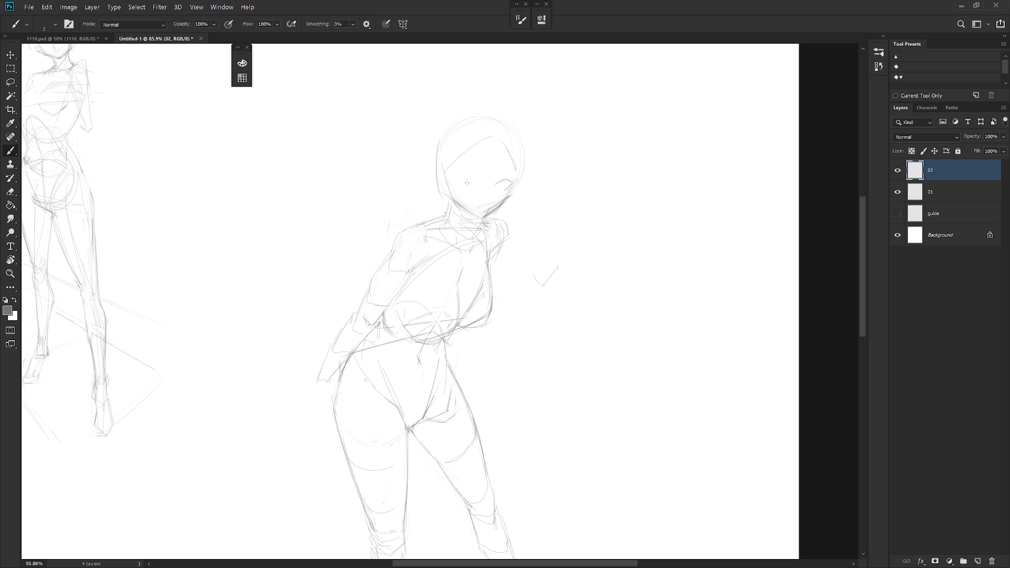
Draw the curved eye lines on the head, undoing and erasing unwanted details
drag(458, 184, 478, 185)
drag(457, 185, 463, 192)
key(ctrl+z)
key(e)
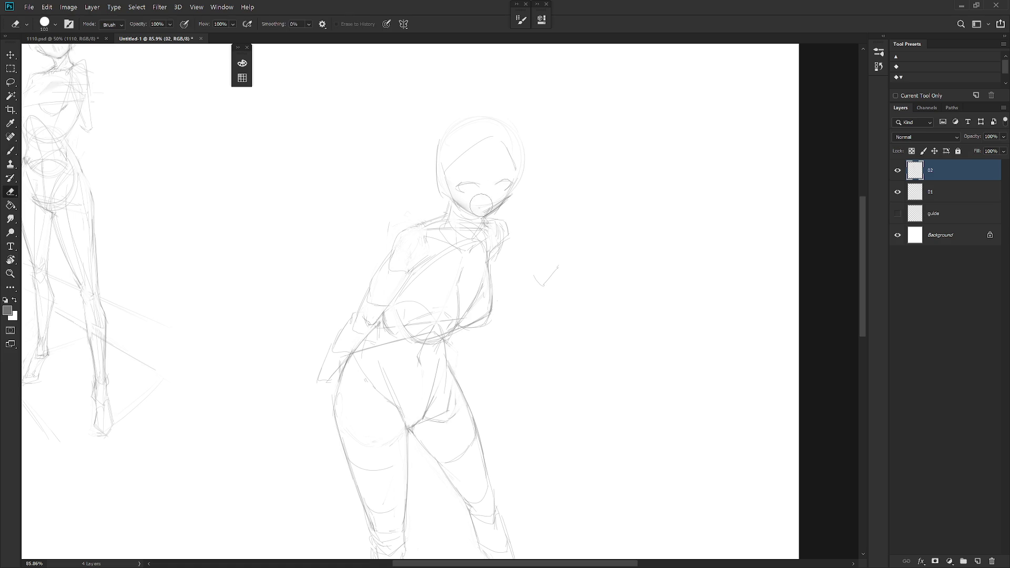
key(b)
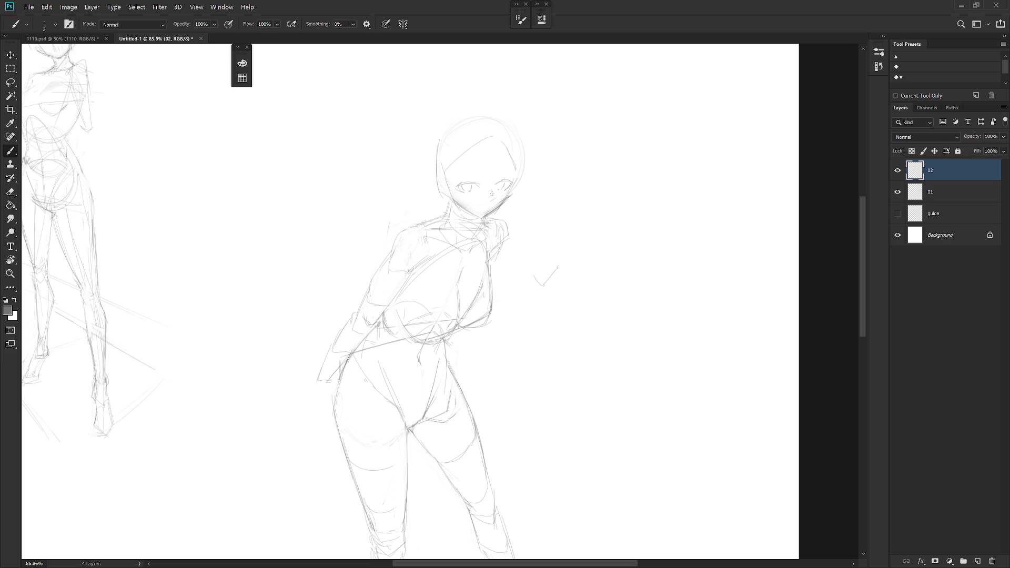
key(e)
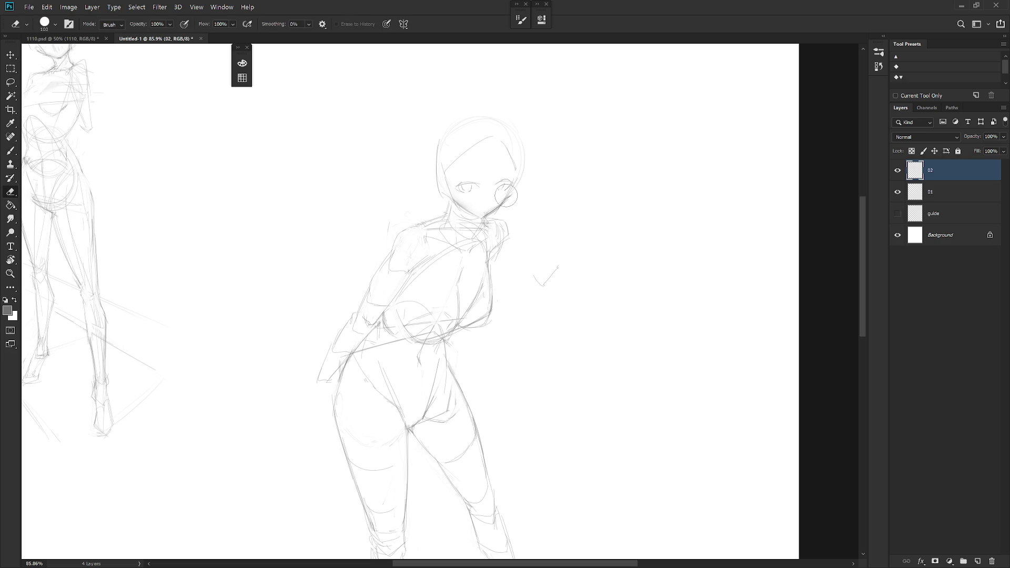
key(b)
scroll(504, 200, down, 3)
Touch up the head strokes with the eraser and brush
scroll(504, 199, down, 2)
scroll(542, 180, up, 3)
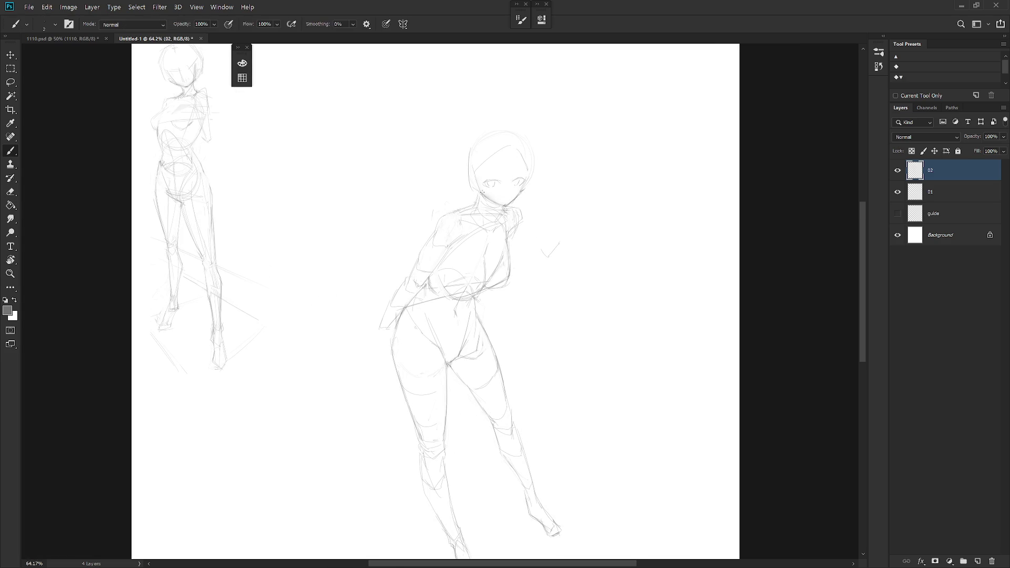
key(e)
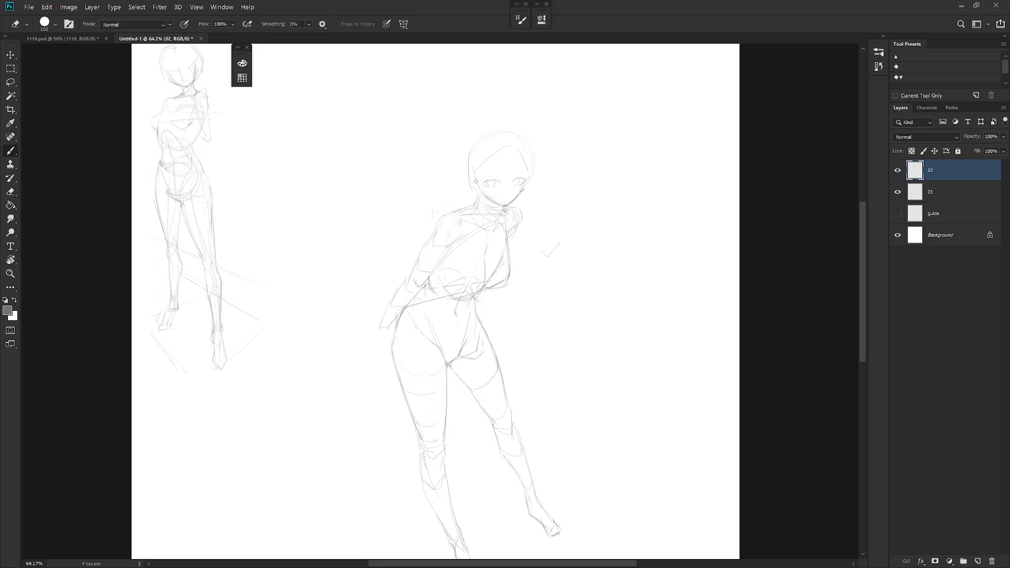
key(b)
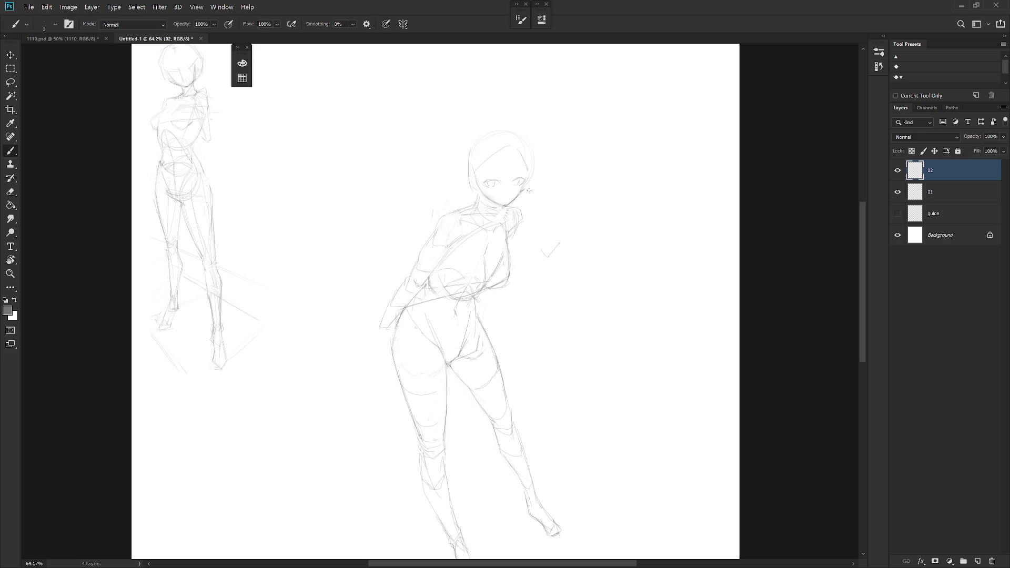
key(e)
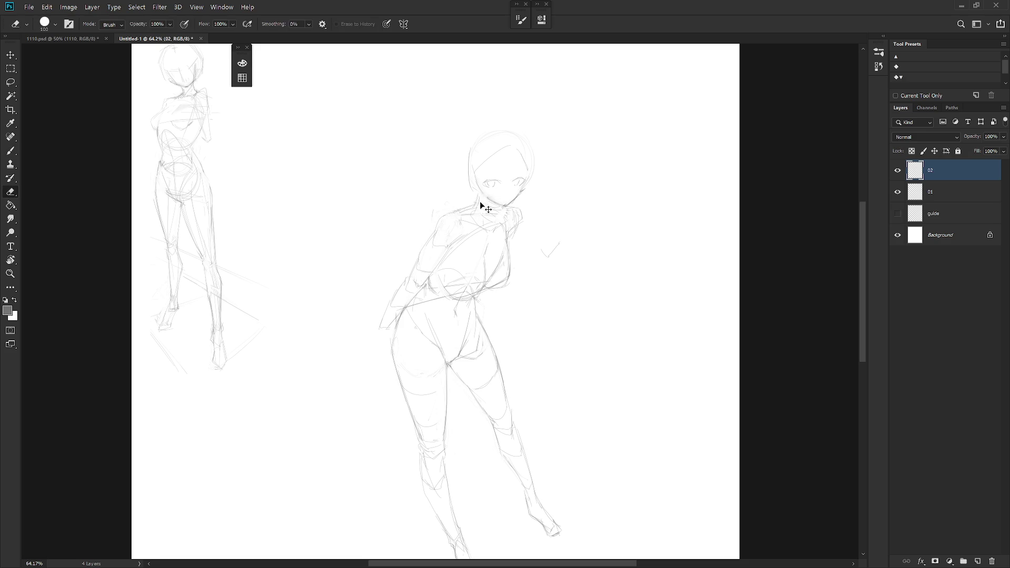
key(b)
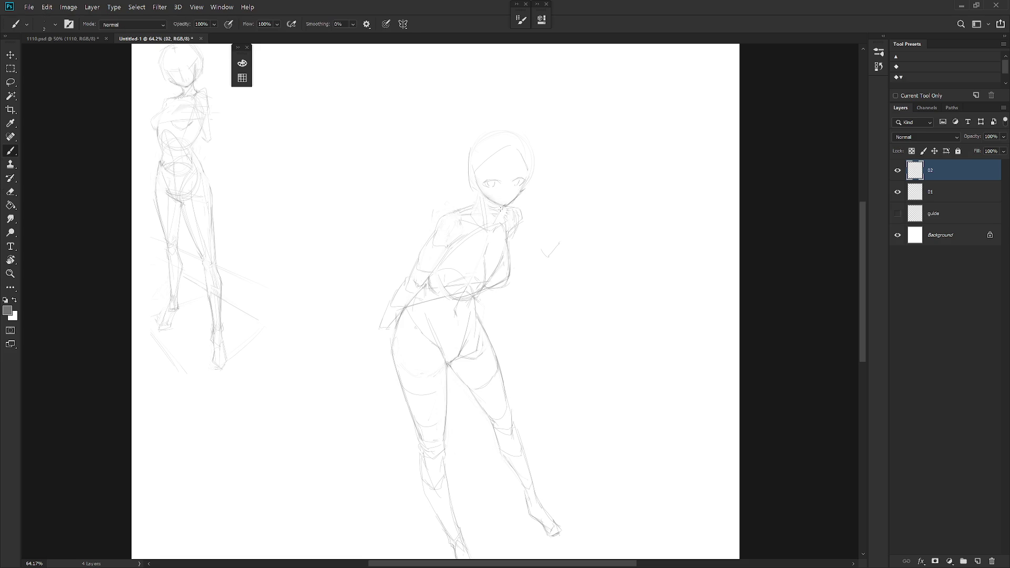
Lasso the head and scale it to about 108%, anchored at its bottom
key(l)
mouse_move(496, 207)
mouse_down()
mouse_move(478, 195)
mouse_move(499, 202)
mouse_move(484, 203)
mouse_up()
key(ctrl+t)
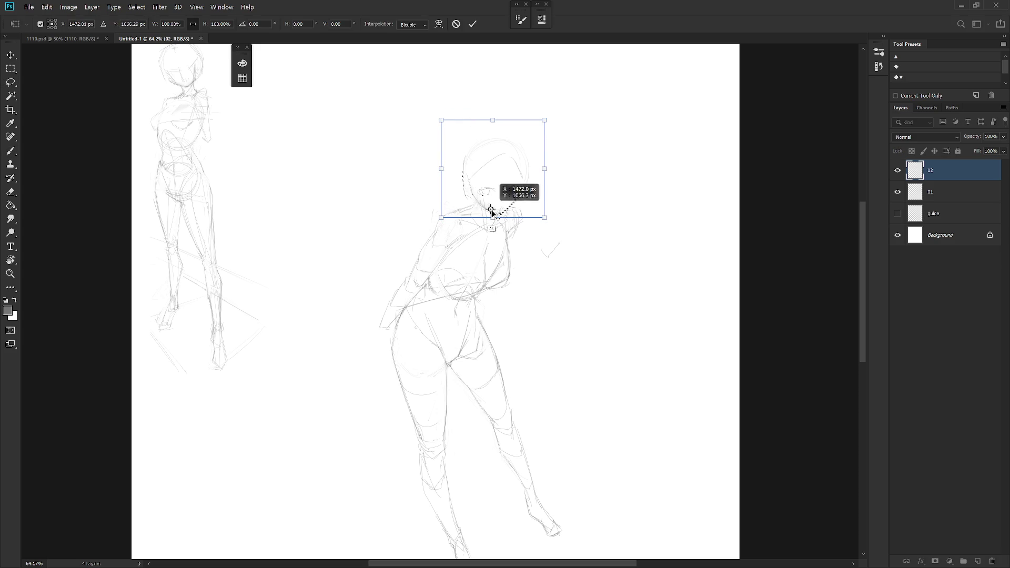
key(ctrl+z)
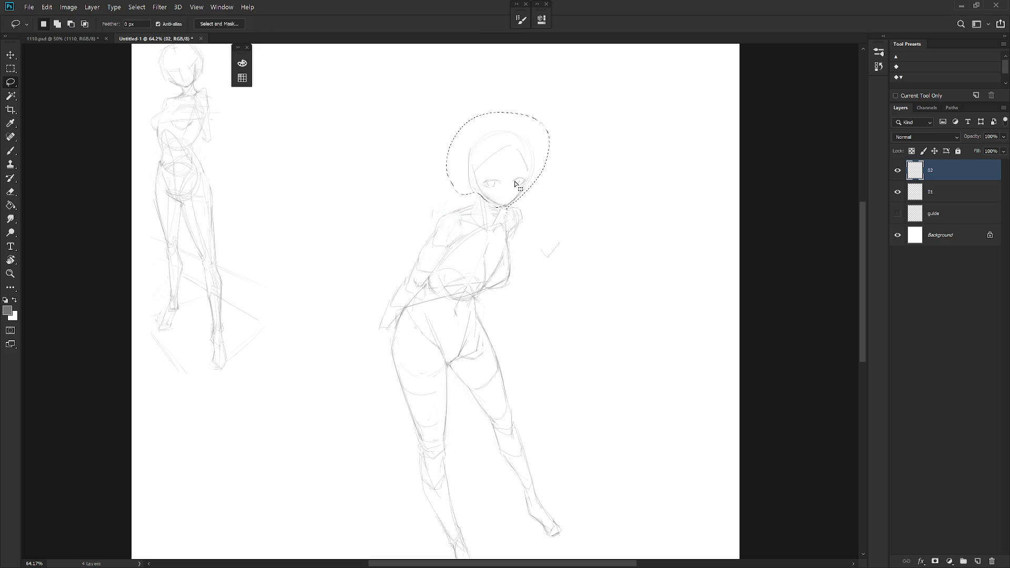
drag(509, 194, 508, 194)
alt+click(491, 212)
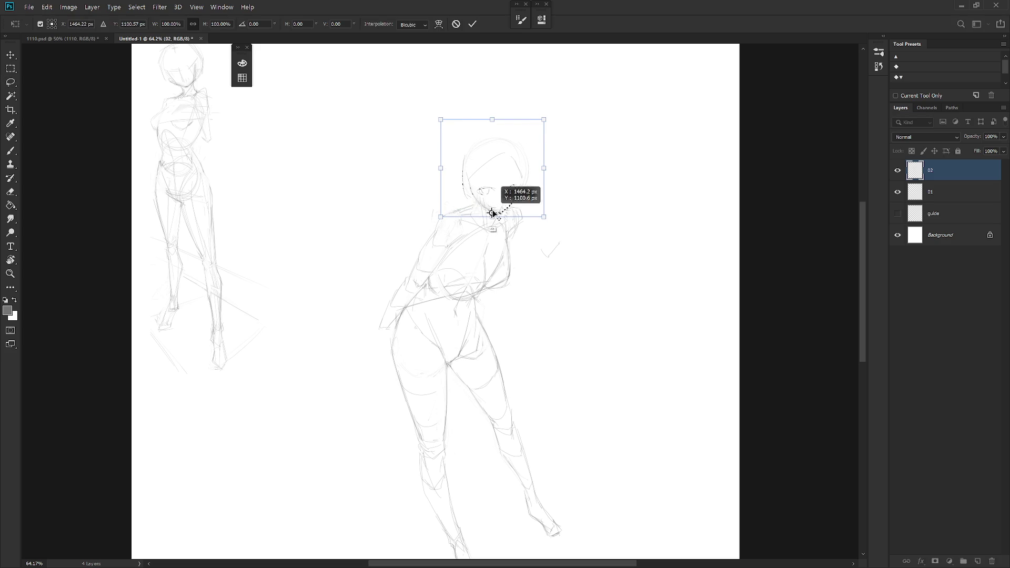
drag(543, 119, 548, 112)
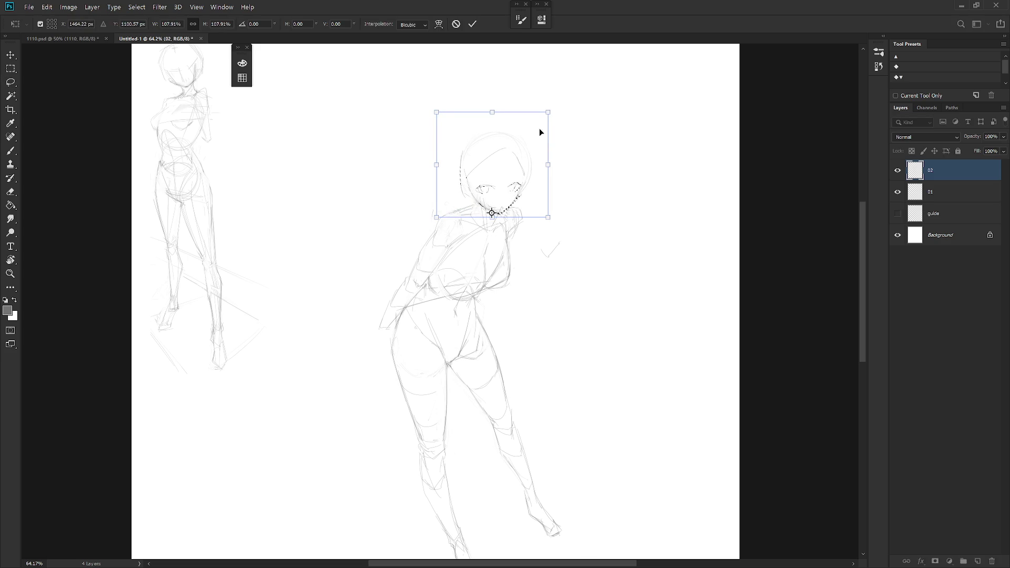
key(Return)
Deselect the head and add a faint pencil stroke near the left shoulder
key(l)
key(ctrl+d)
key(b)
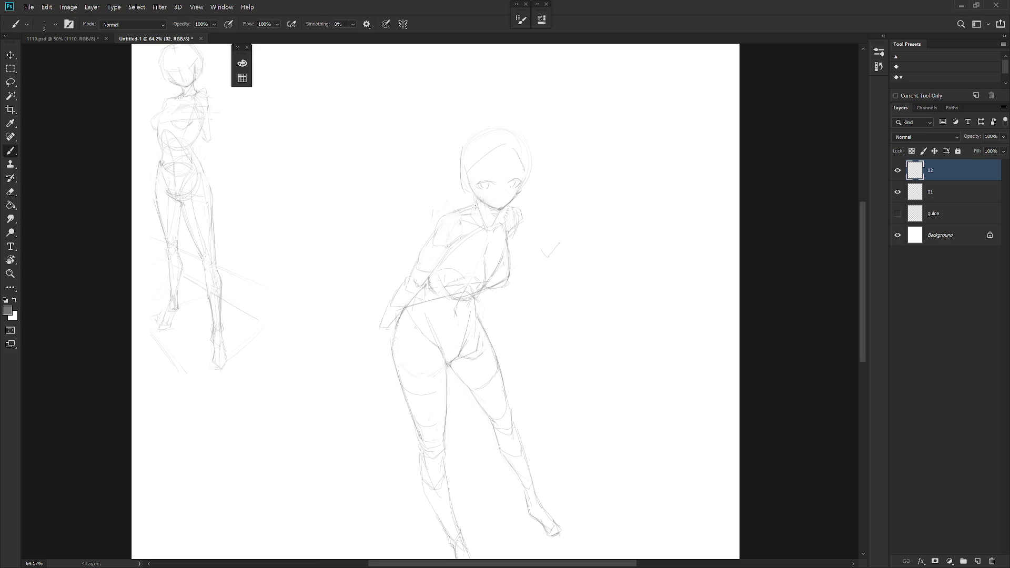
drag(469, 208, 448, 213)
Zoom in on the face and try a stroke on the right eye, then undo it
key(e)
key(b)
drag(496, 196, 517, 200)
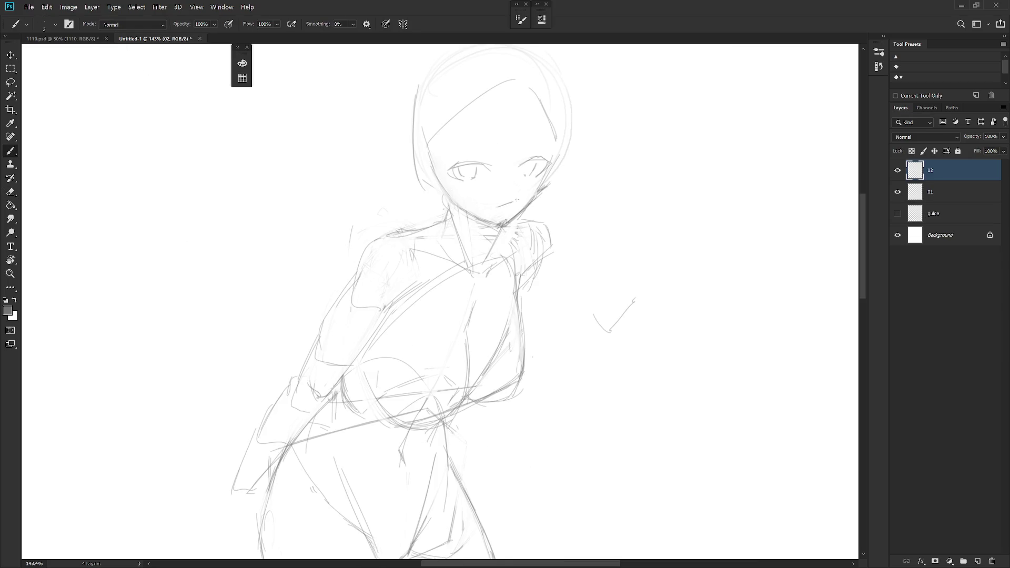
key(e)
key(b)
mouse_move(545, 179)
mouse_down()
mouse_move(544, 196)
mouse_move(533, 157)
mouse_move(554, 162)
mouse_up()
key(ctrl+z)
Darken the left eye's upper lid with a short brush stroke
key(e)
key(b)
key(e)
key(b)
drag(439, 176, 457, 165)
scroll(548, 169, down, 3)
scroll(516, 220, up, 1)
key(e)
key(b)
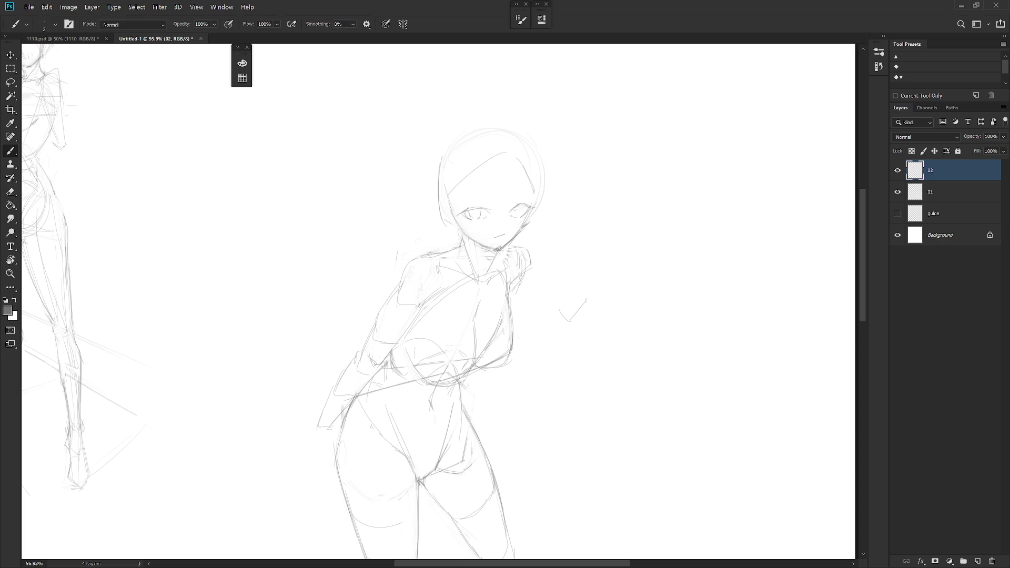
key(e)
key(b)
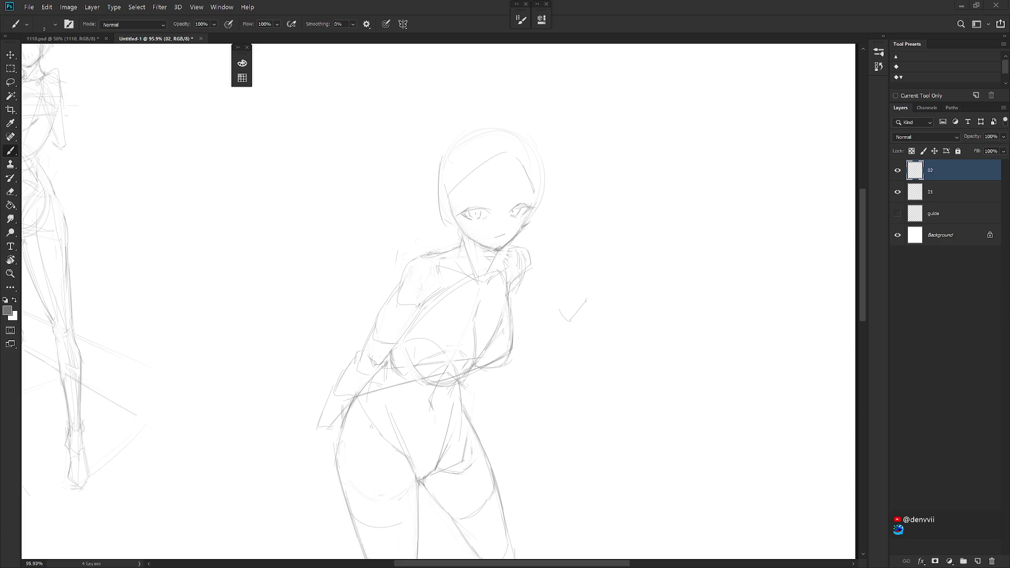
Draw short neck lines under the chin and erase stray strokes around the neck and chin
key(e)
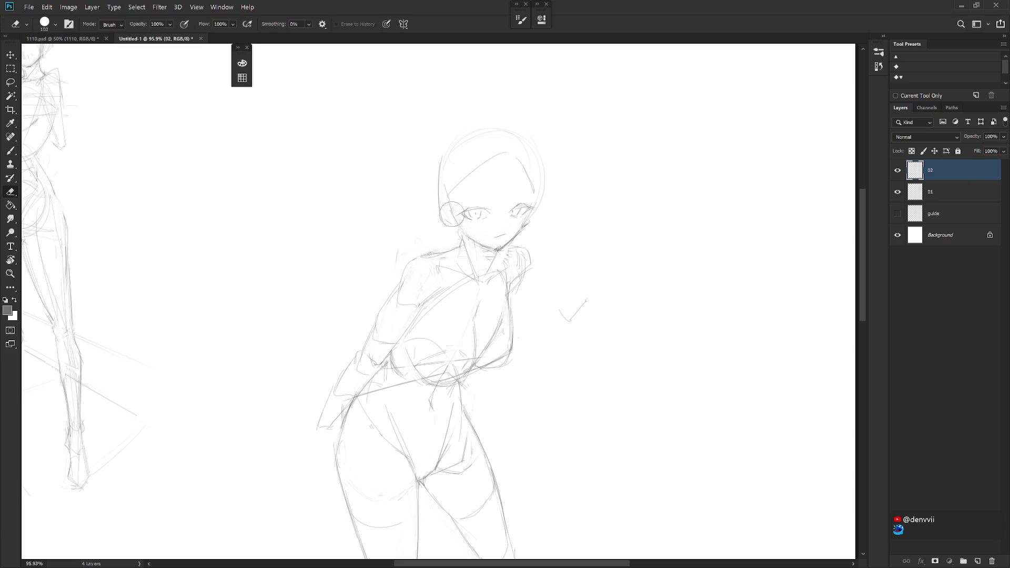
key(b)
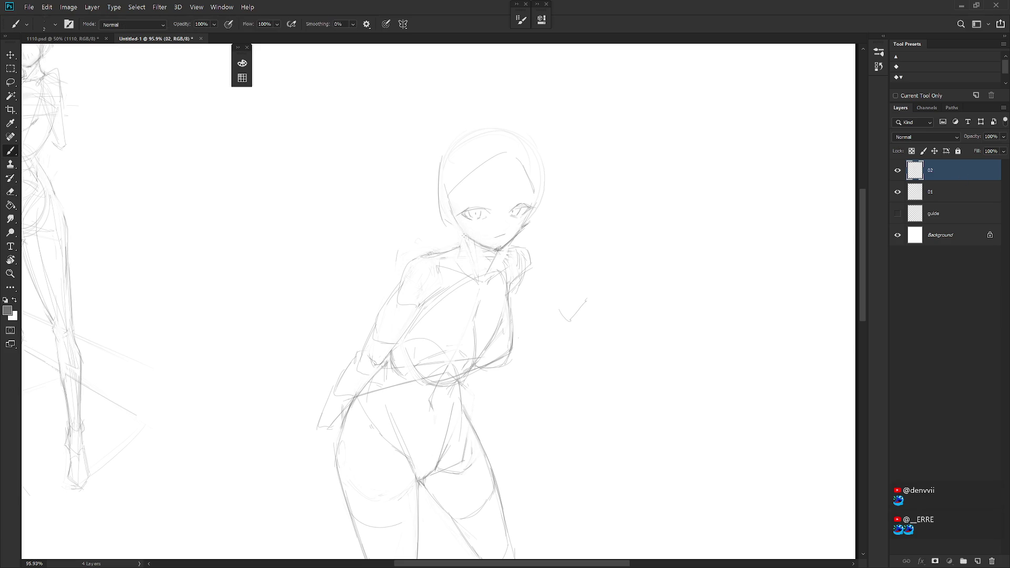
drag(464, 230, 460, 253)
key(e)
key(b)
key(e)
drag(509, 241, 492, 253)
key(b)
key(e)
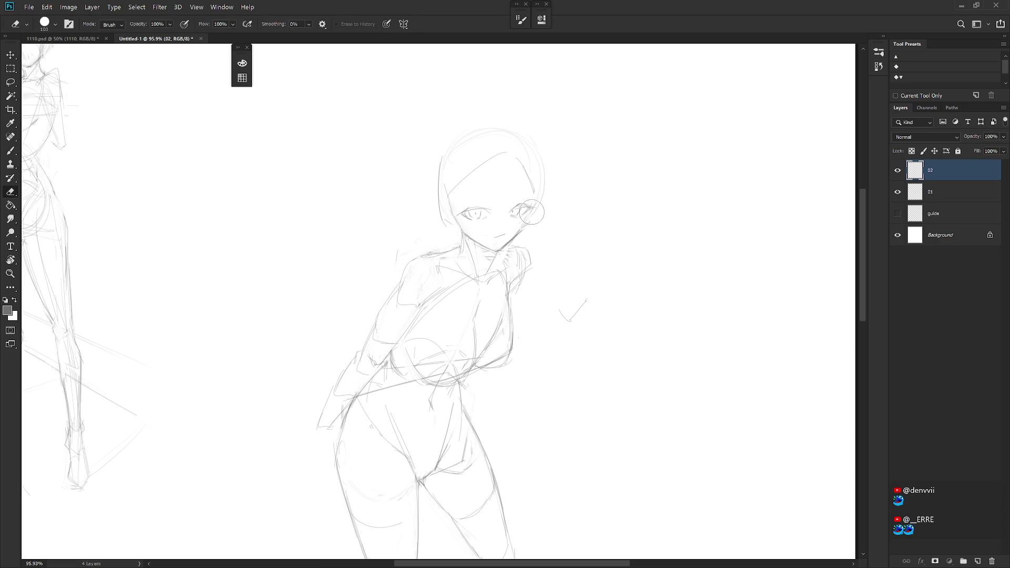
key(b)
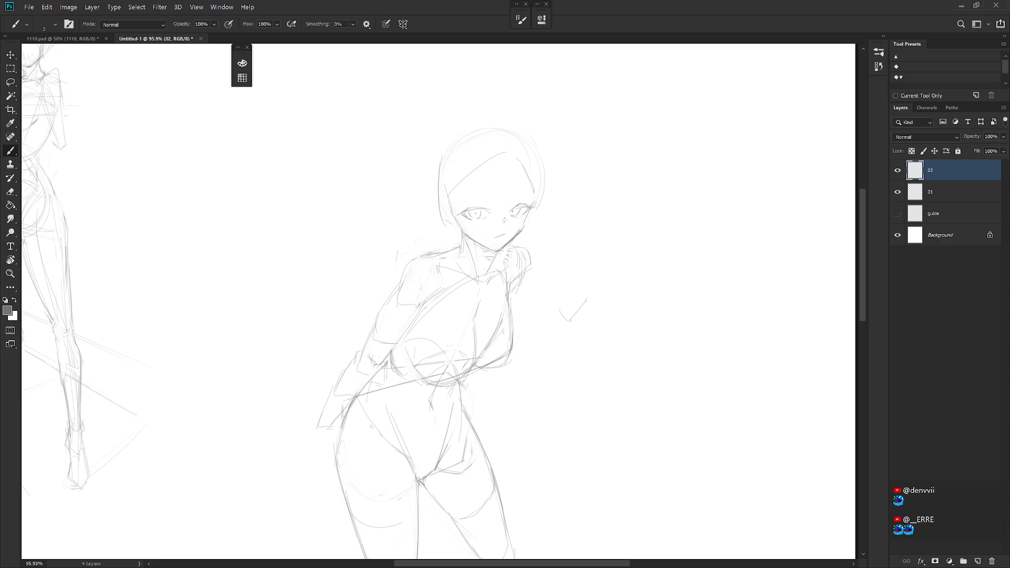
Draw an eyebrow above the left eye and undo a stray stroke by the ear
key(e)
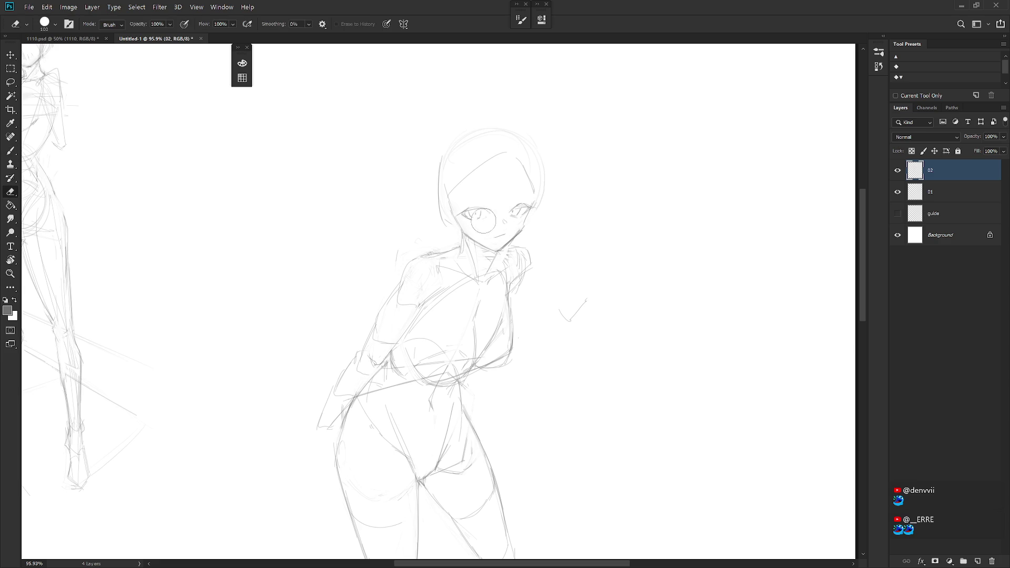
key(b)
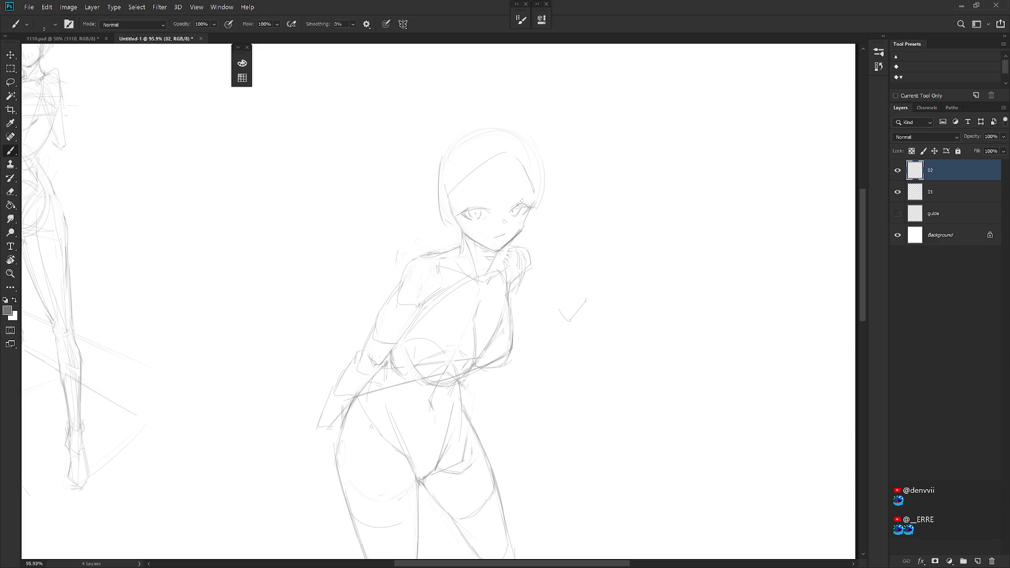
drag(466, 209, 483, 206)
drag(461, 198, 489, 200)
drag(463, 203, 495, 198)
key(ctrl+z)
Zoom out and flip the canvas horizontally to check the sketch's proportions, then flip it back
key(e)
key(b)
scroll(559, 242, down, 5)
scroll(569, 217, up, 4)
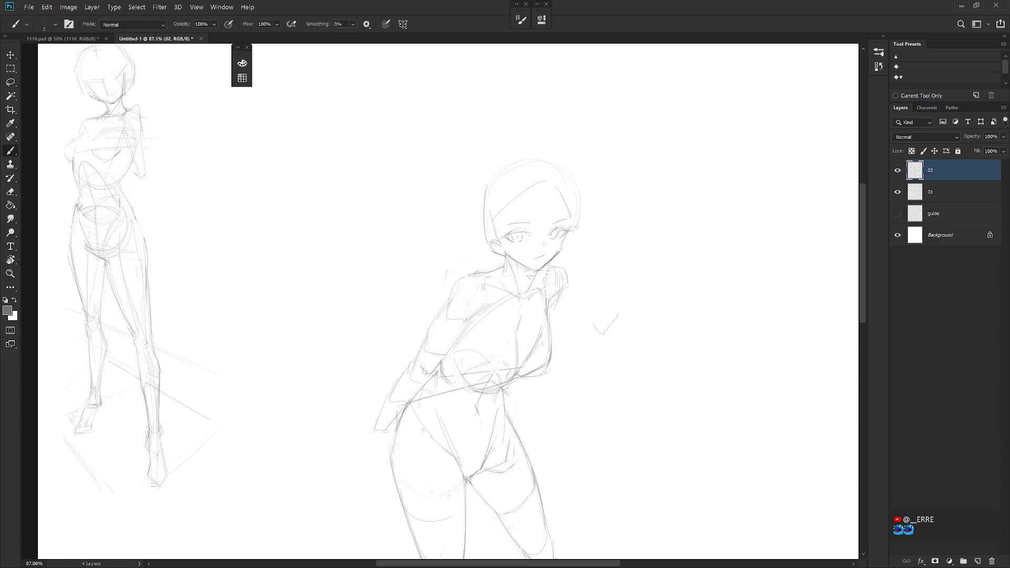
scroll(576, 225, down, 3)
scroll(573, 261, up, 2)
scroll(557, 257, up, 1)
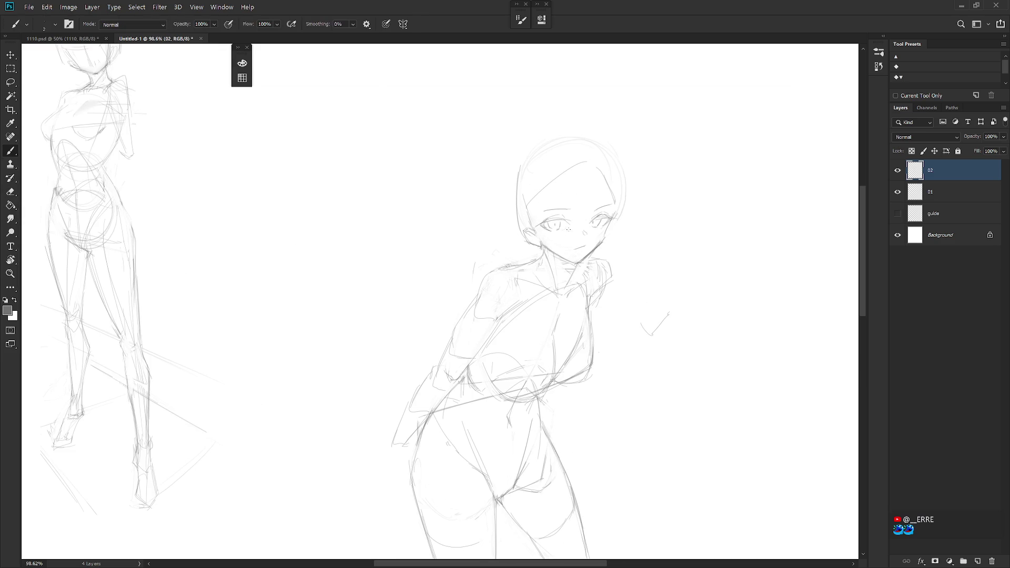
key(e)
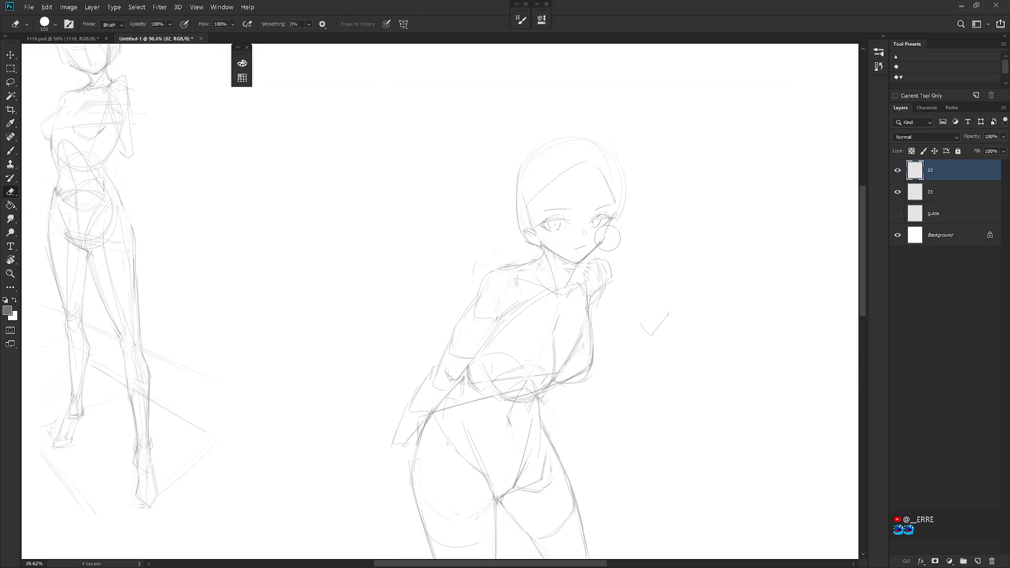
key(b)
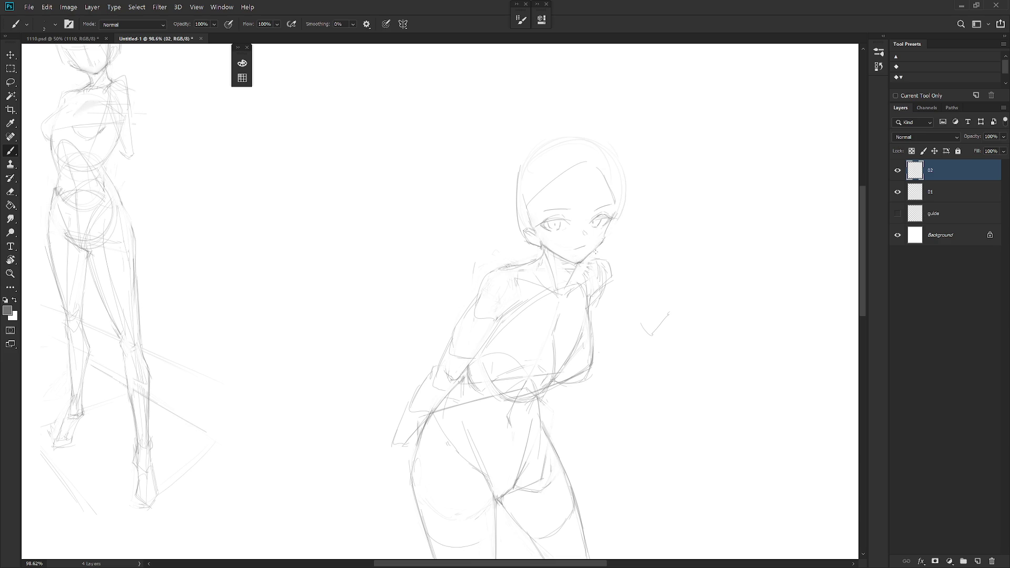
drag(595, 253, 568, 253)
key(h)
mouse_move(578, 216)
mouse_down()
mouse_move(598, 217)
mouse_move(509, 227)
mouse_up()
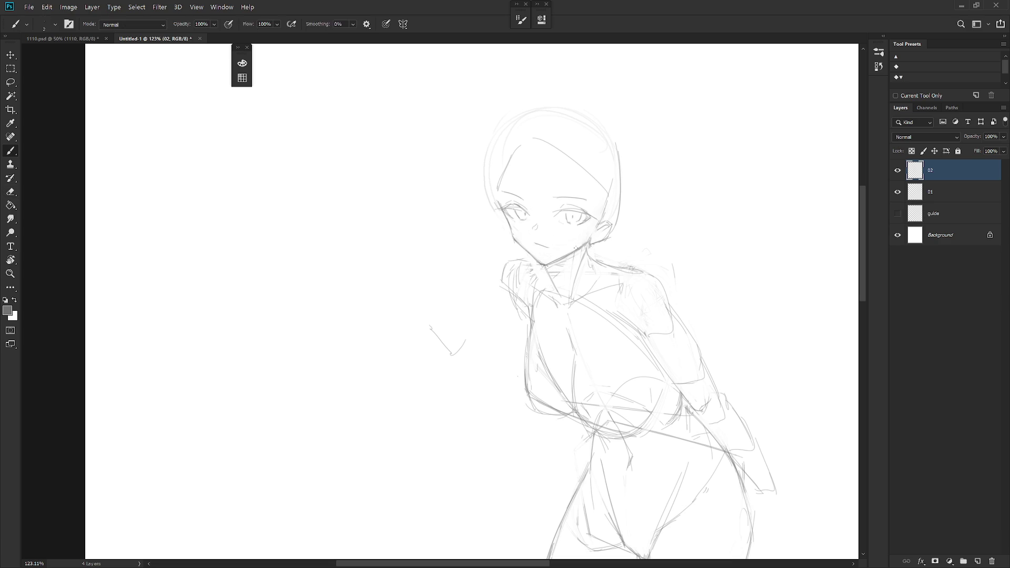
scroll(570, 321, down, 4)
key(h)
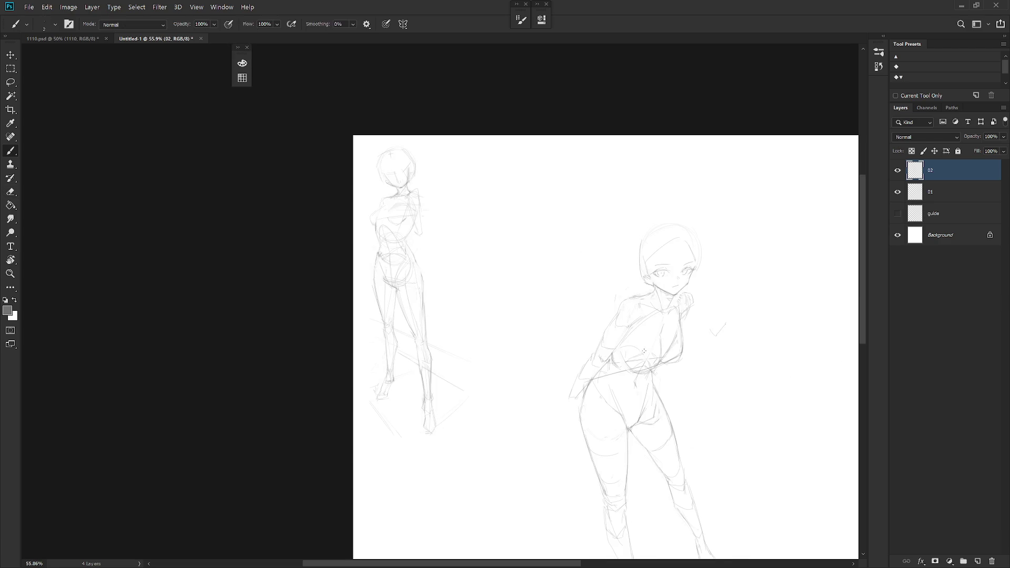
Erase the stray strokes near the arm and the short line beside it
drag(705, 339, 614, 252)
scroll(608, 284, down, 2)
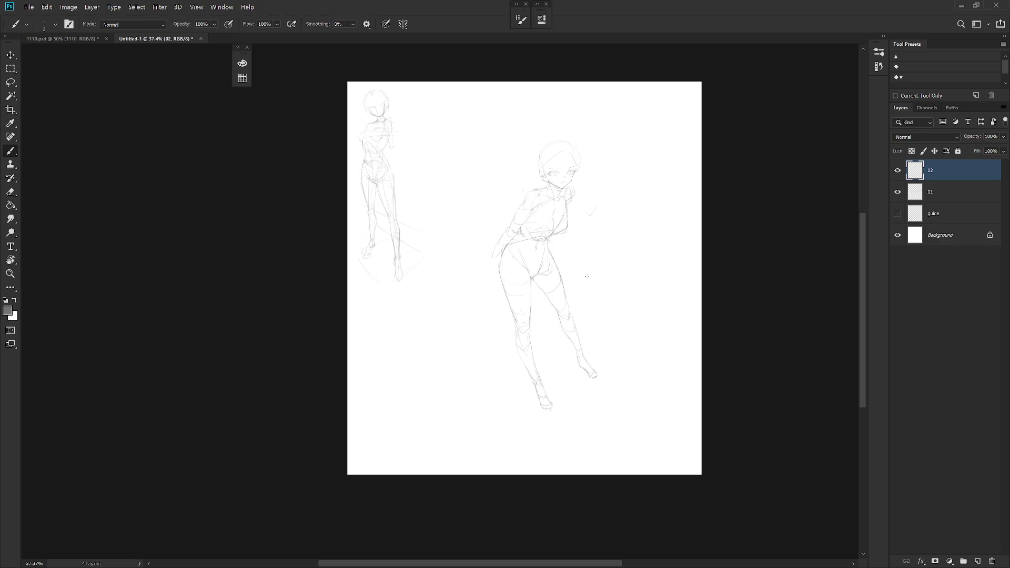
scroll(540, 212, up, 2)
scroll(540, 211, up, 1)
key(e)
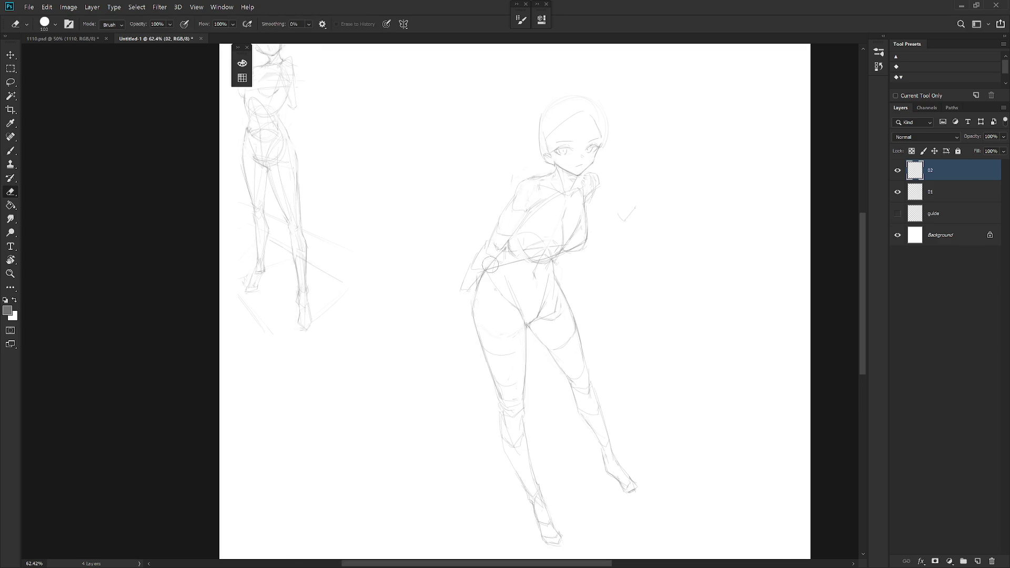
drag(481, 281, 497, 255)
key(b)
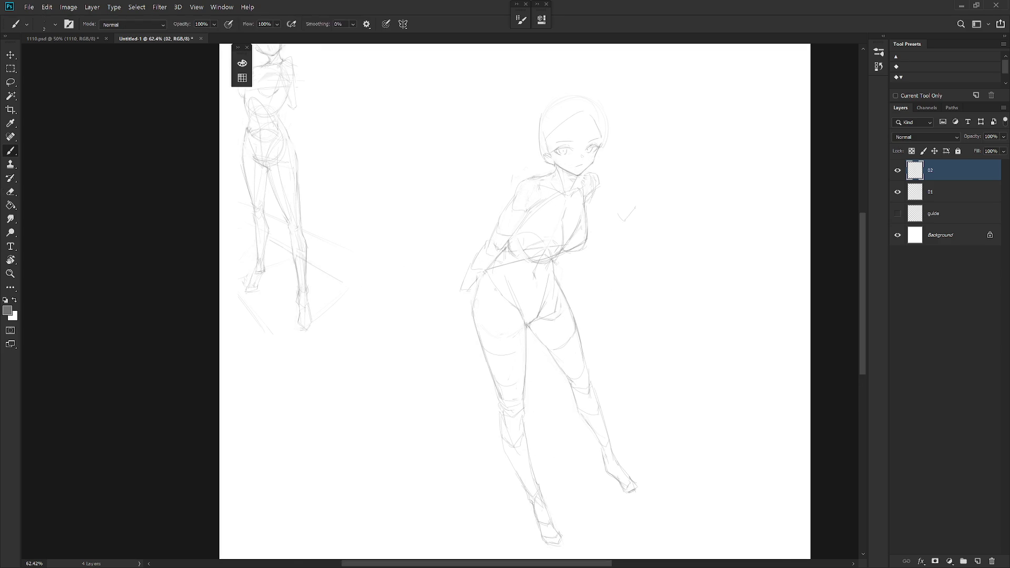
key(e)
drag(472, 306, 473, 318)
key(b)
scroll(555, 358, down, 2)
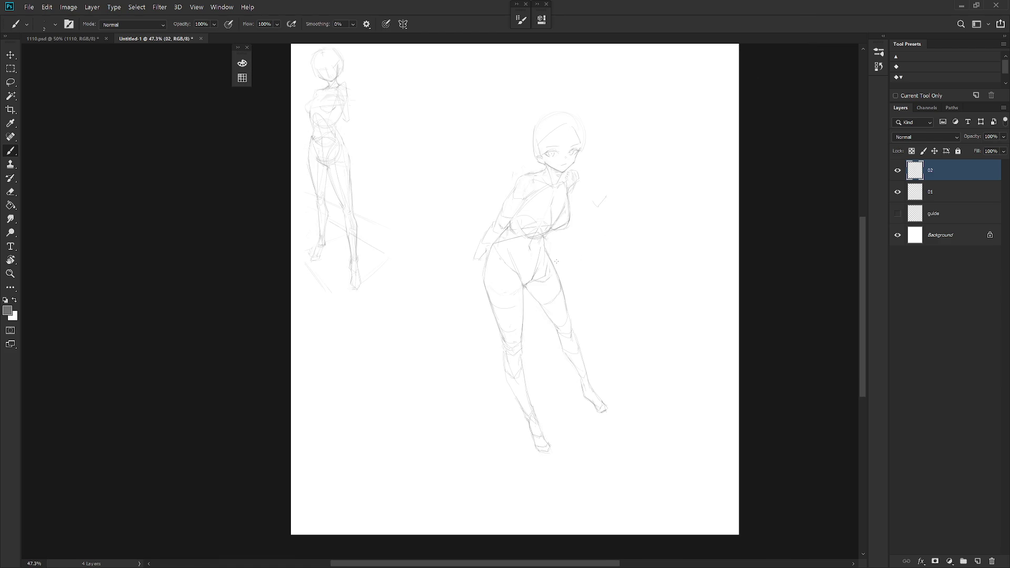
Lasso the extended lower leg and rotate it about 9 degrees
key(l)
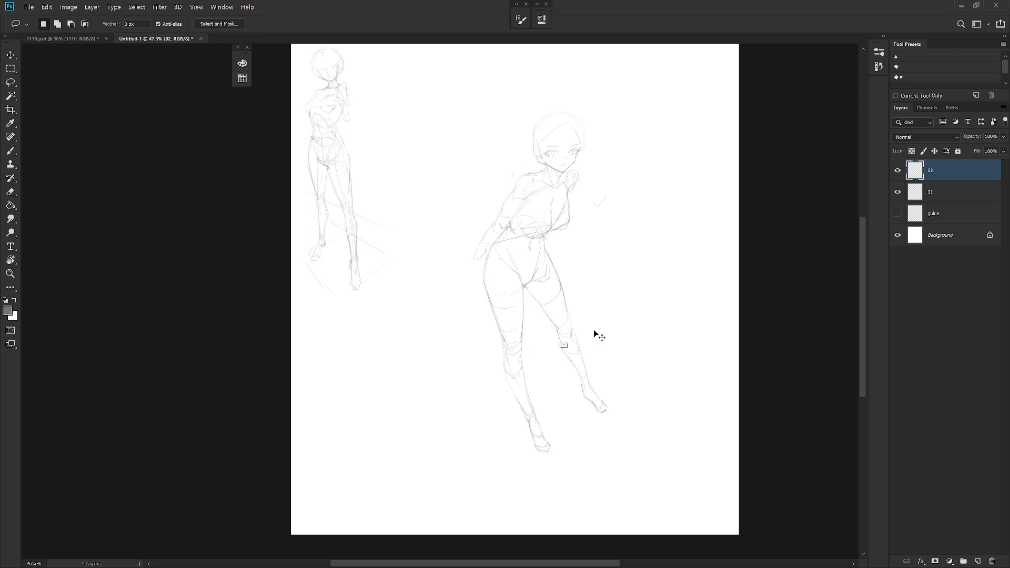
key(ctrl+t)
drag(593, 371, 554, 322)
drag(647, 457, 665, 430)
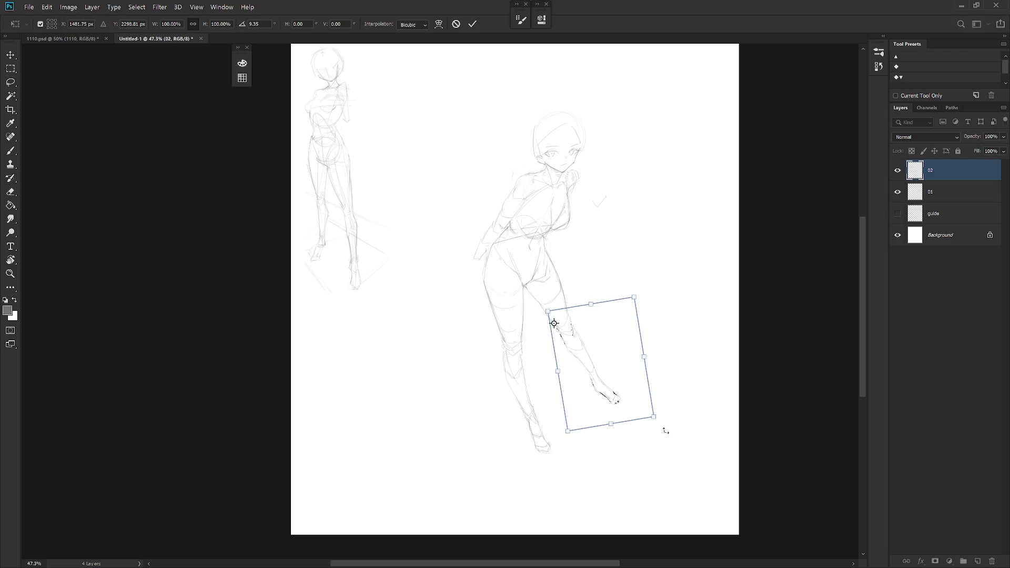
key(Return)
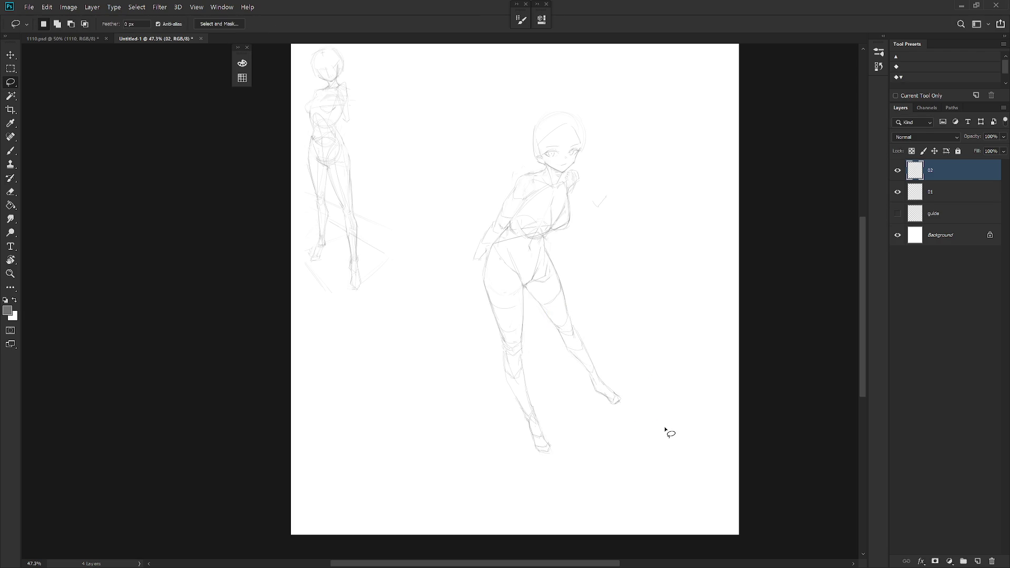
key(b)
Lasso the arm and waist area, apply a free transform, and deselect
scroll(588, 221, up, 3)
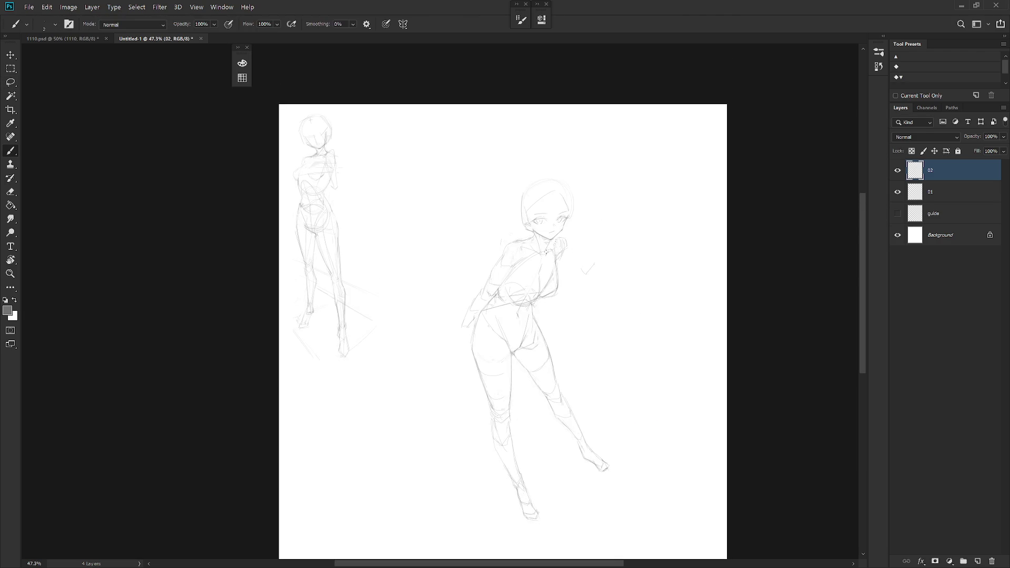
key(l)
mouse_move(432, 359)
mouse_down()
mouse_move(487, 330)
mouse_move(524, 332)
mouse_up()
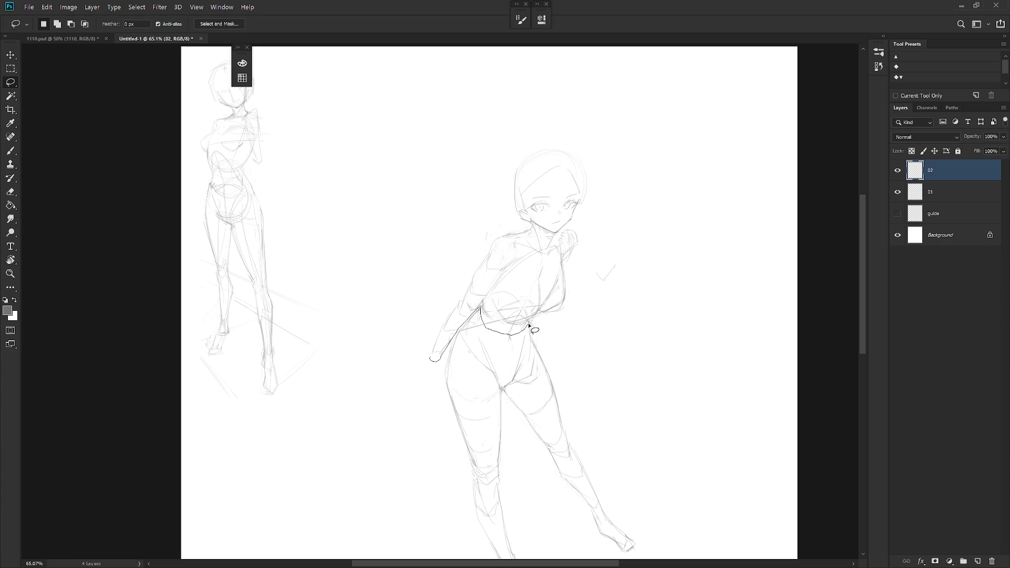
mouse_move(524, 331)
mouse_down()
mouse_move(578, 312)
mouse_move(518, 334)
mouse_up()
key(ctrl+t)
key(Return)
key(ctrl+d)
key(b)
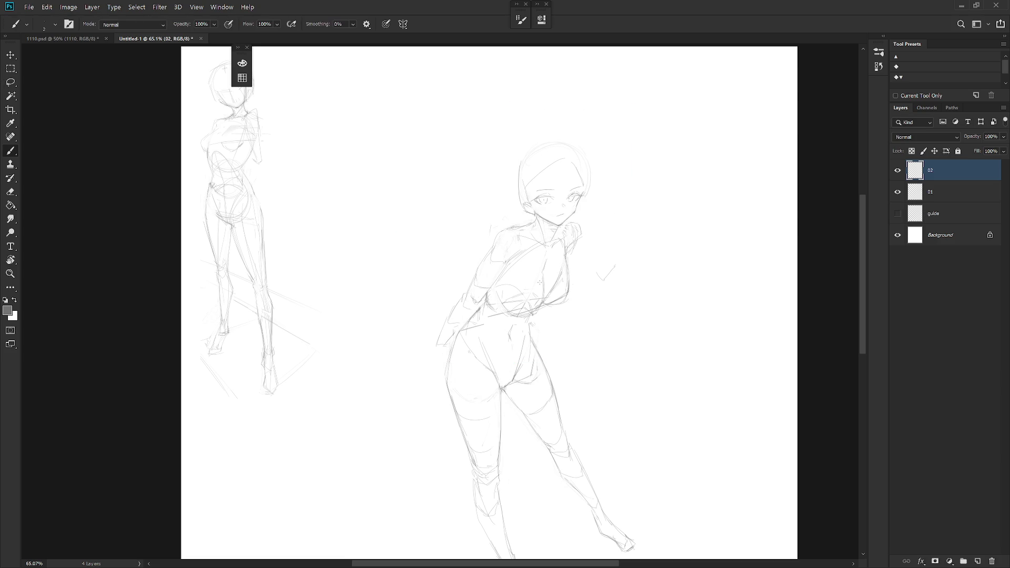
scroll(561, 358, down, 3)
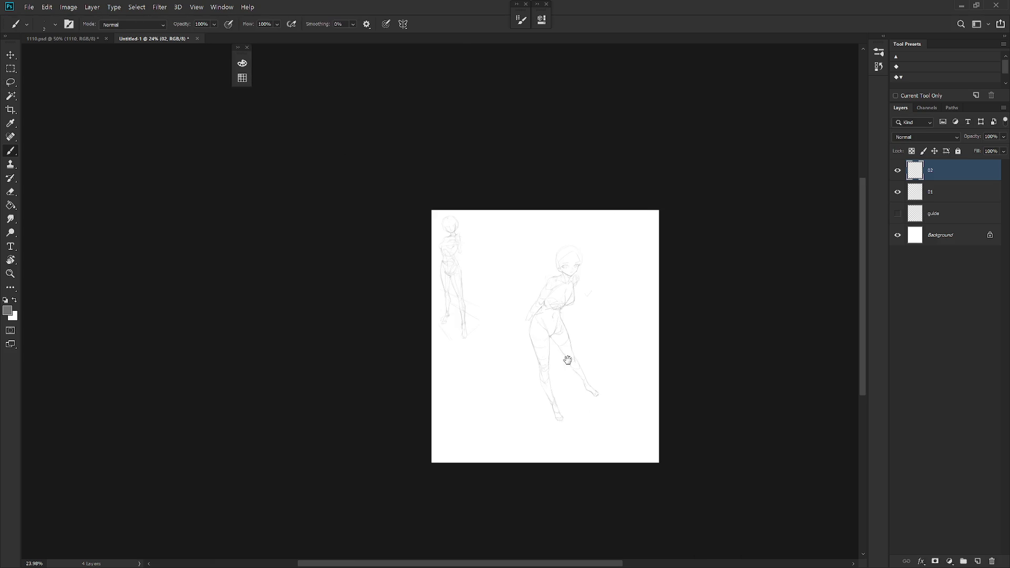
Step back through recent changes and erase part of the hip line
scroll(587, 304, up, 2)
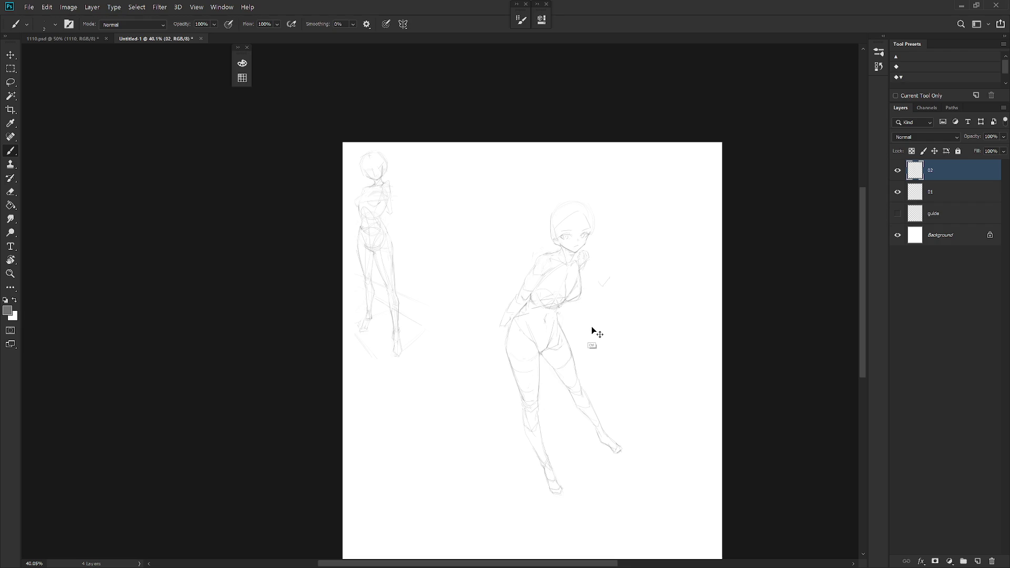
key(ctrl+z)
key(ctrl+z)
key(ctrl+z)
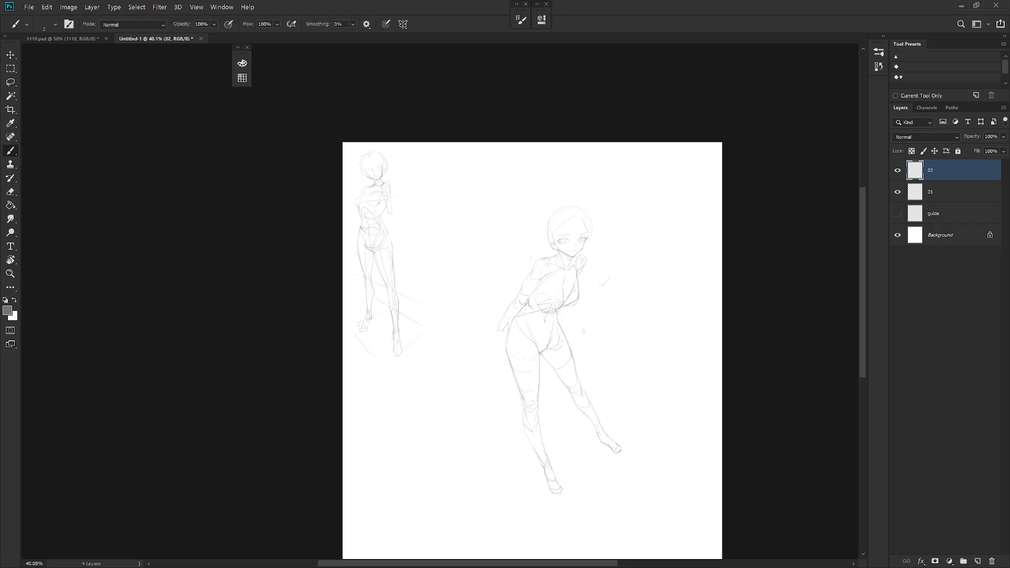
scroll(537, 345, up, 3)
key(e)
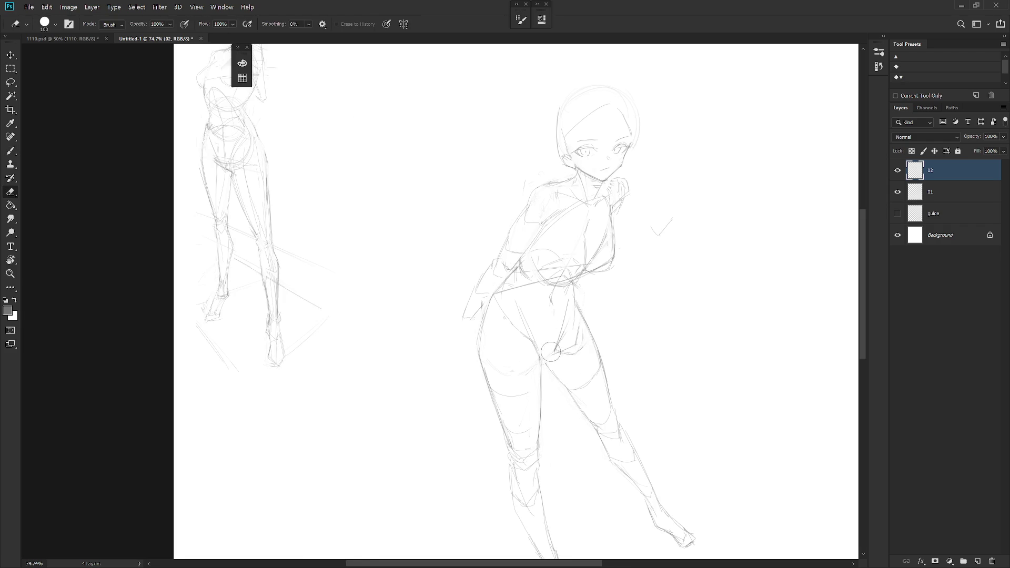
key(b)
key(e)
key(b)
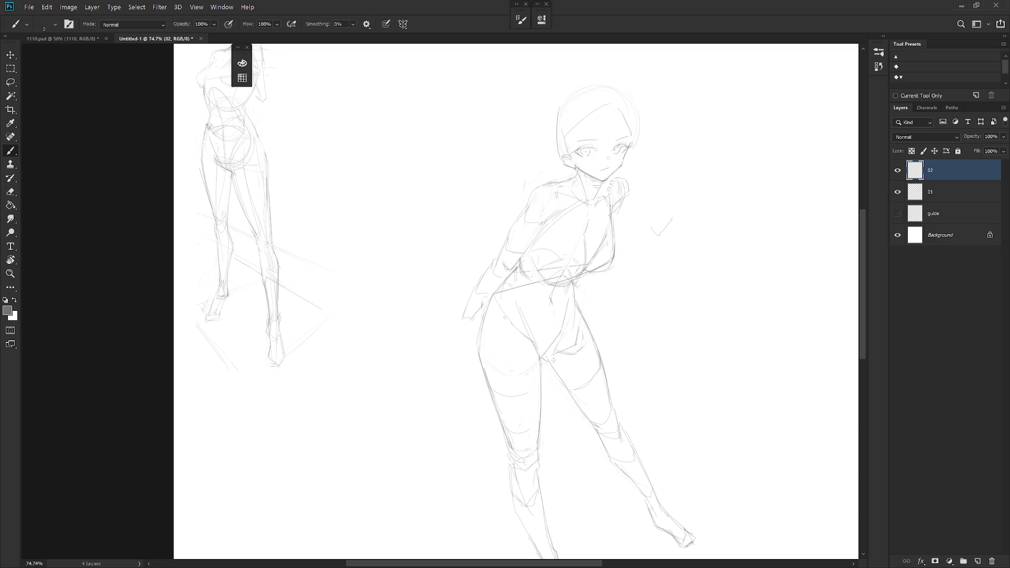
key(e)
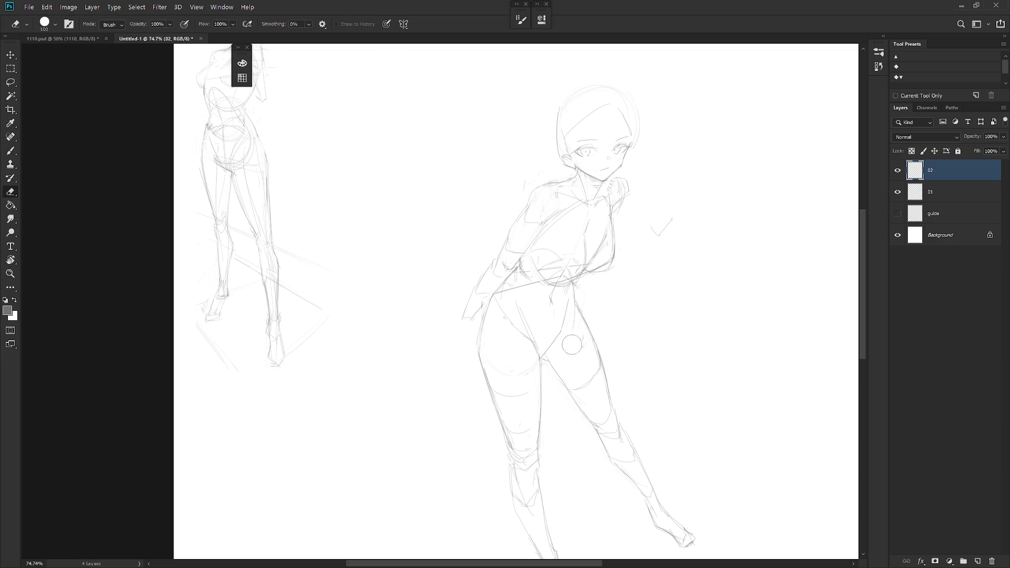
key(b)
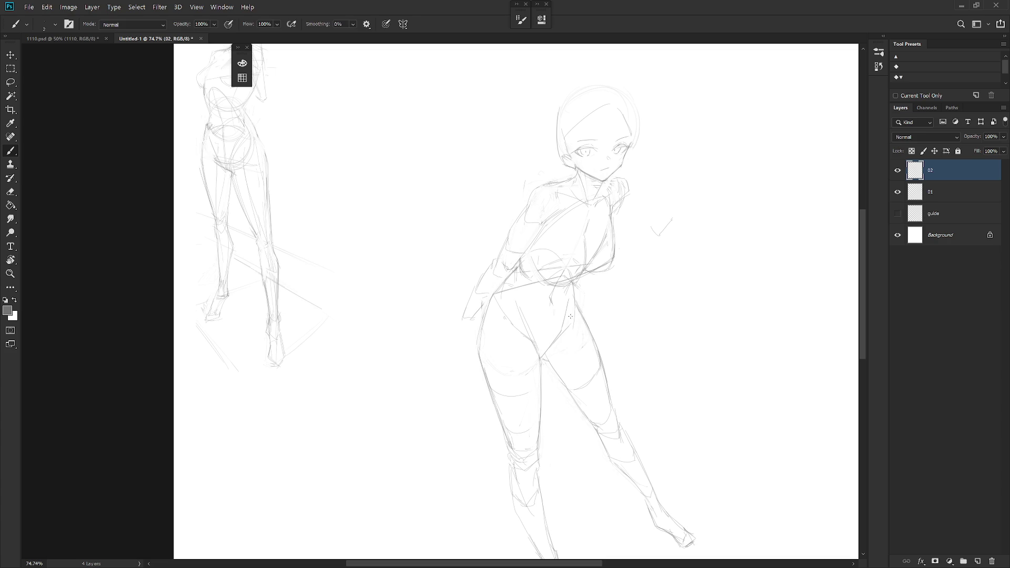
key(e)
drag(510, 300, 528, 322)
key(b)
Redraw the short leg stroke slightly further left and trim the hip stroke's left end
key(e)
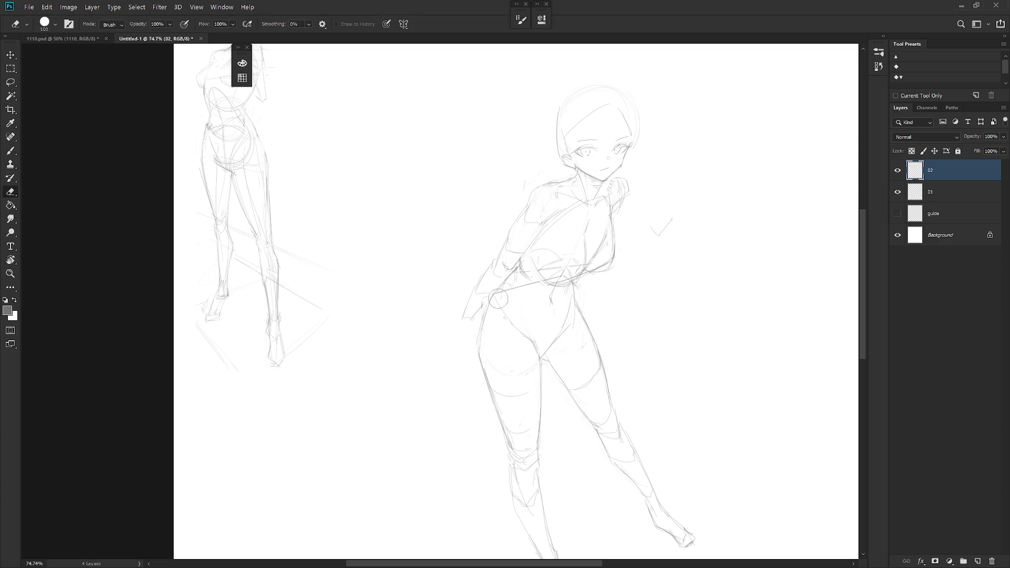
key(b)
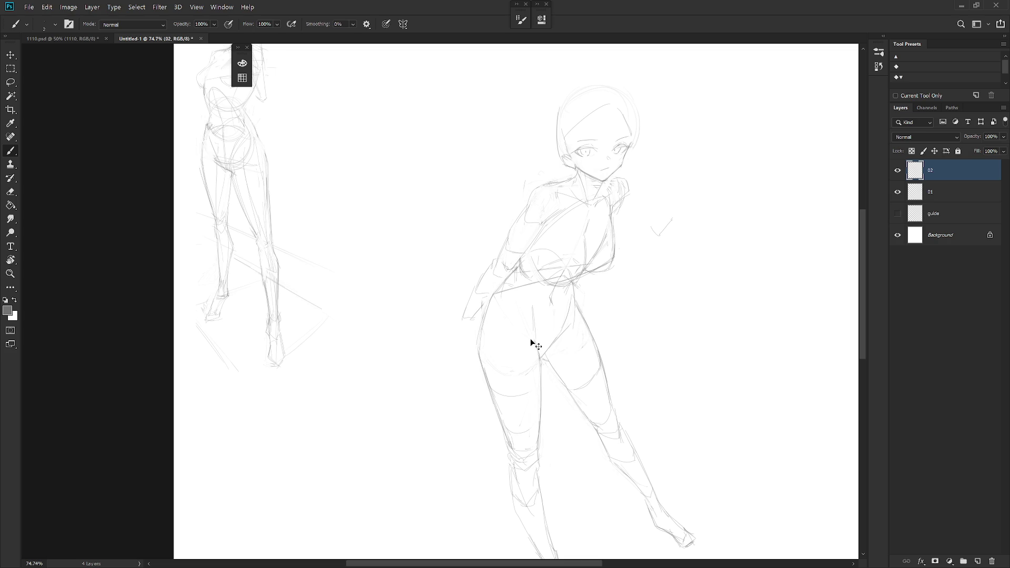
key(ctrl+z)
drag(525, 303, 534, 343)
key(e)
drag(513, 288, 497, 293)
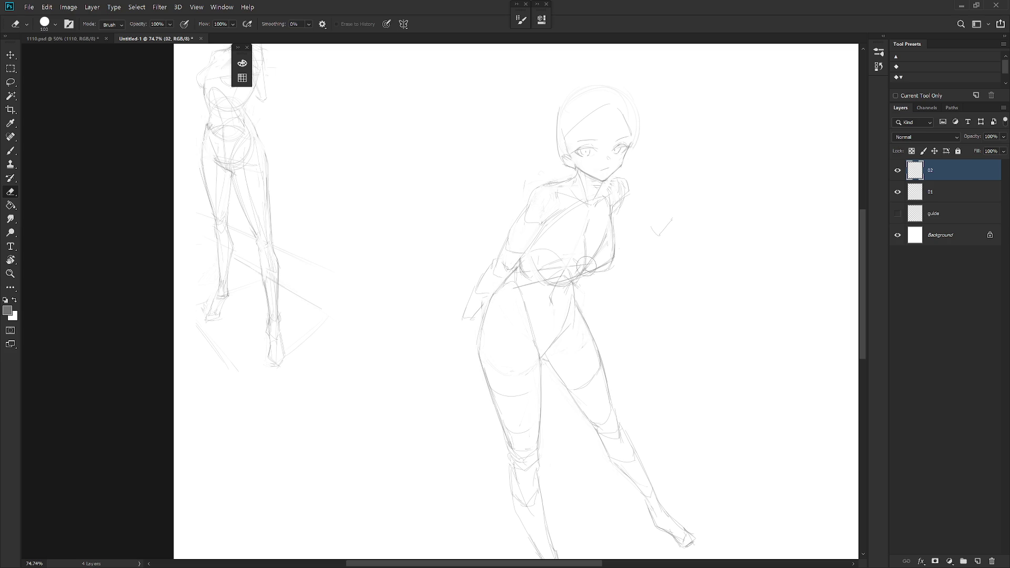
key(b)
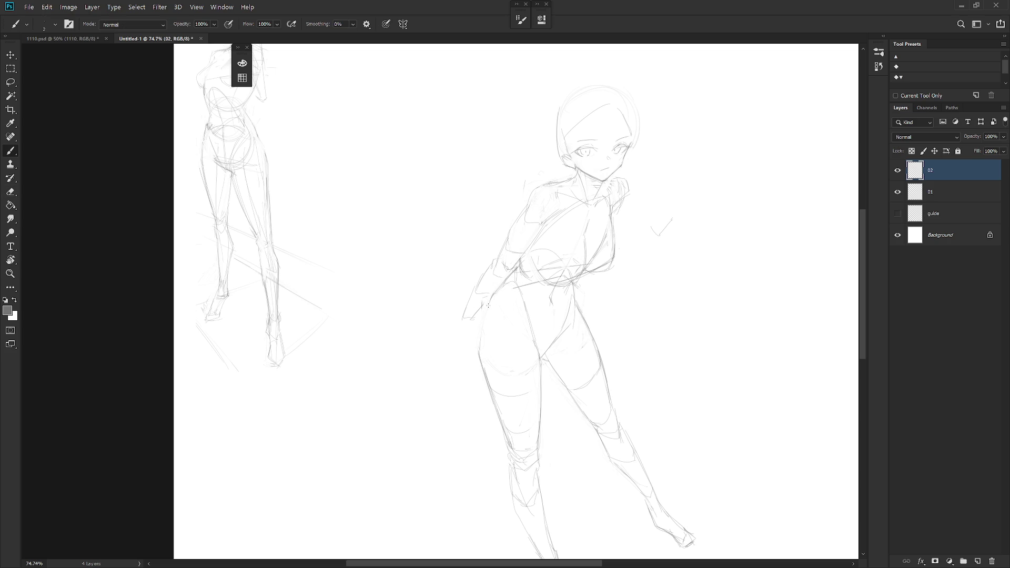
Erase the faint lines along the left thigh contour
key(e)
drag(481, 363, 490, 393)
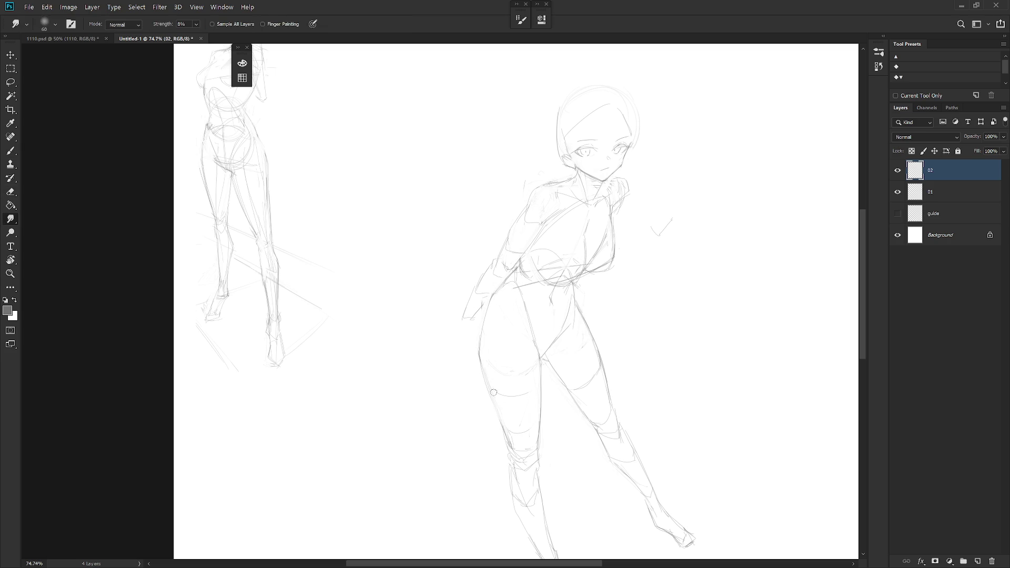
key(b)
key(e)
drag(478, 349, 494, 411)
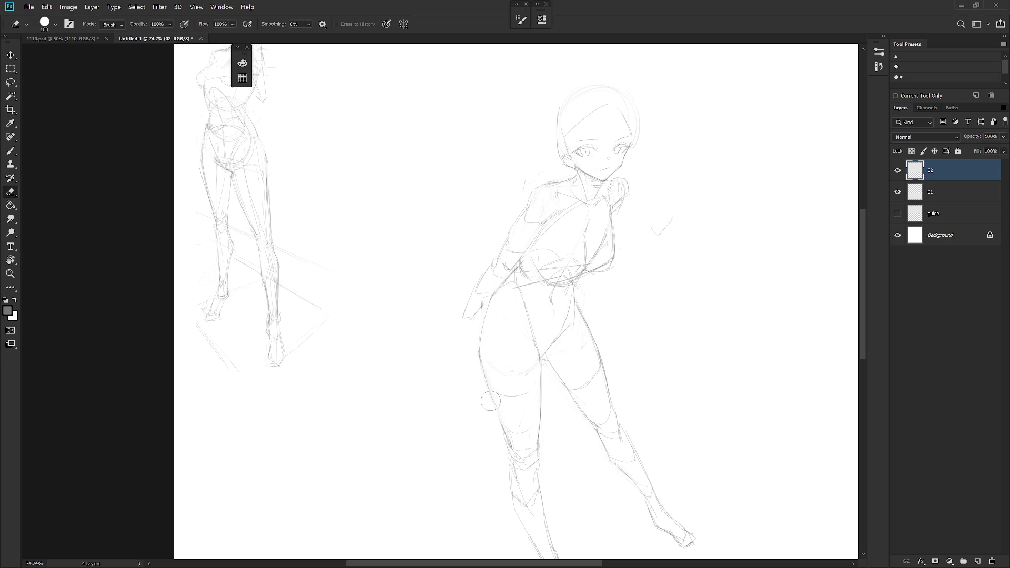
key(b)
scroll(508, 444, down, 2)
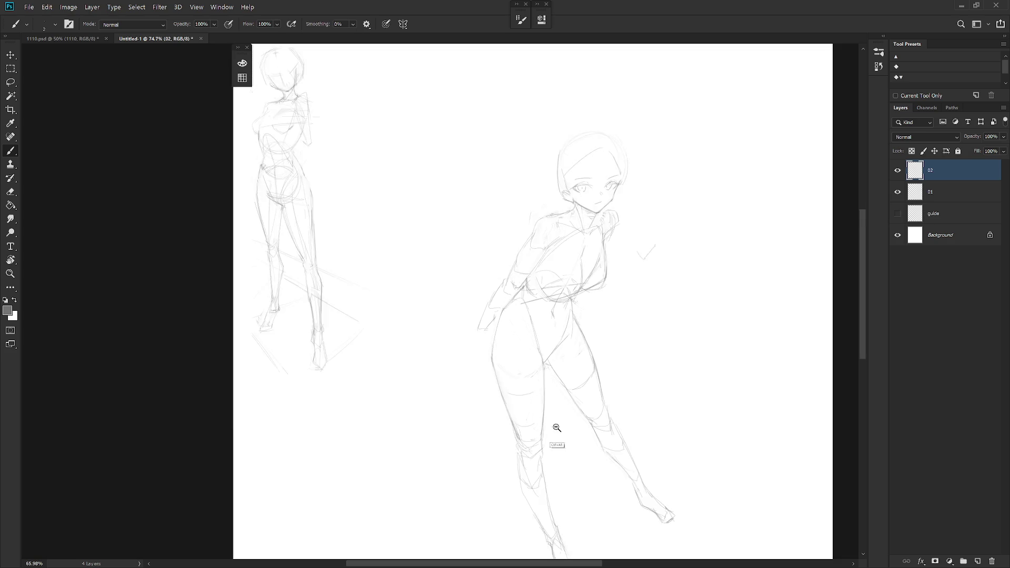
key(e)
drag(497, 340, 500, 351)
key(b)
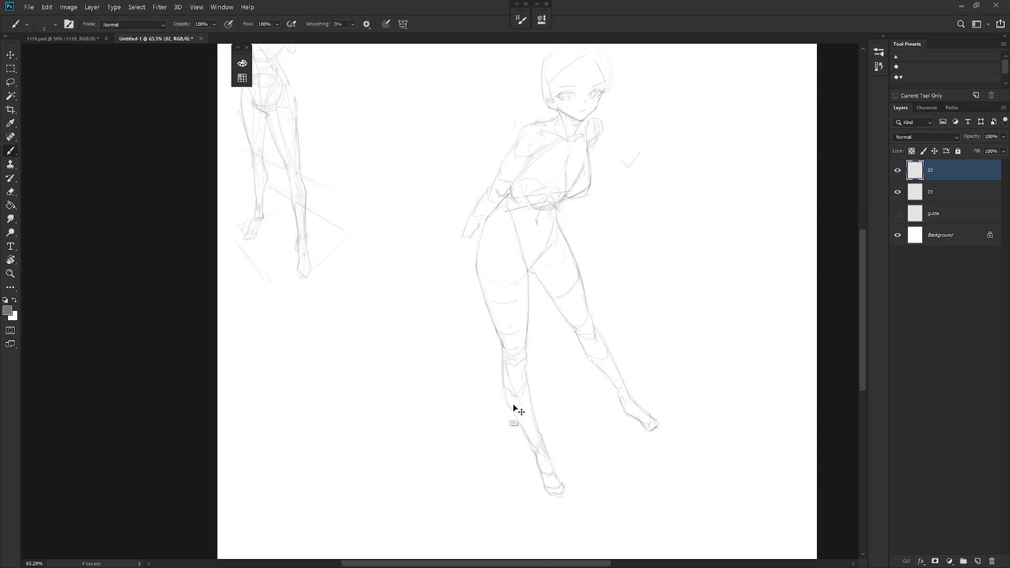
Add another leg contour stroke, erase more lines, and zoom out to review the page
drag(629, 287, 608, 345)
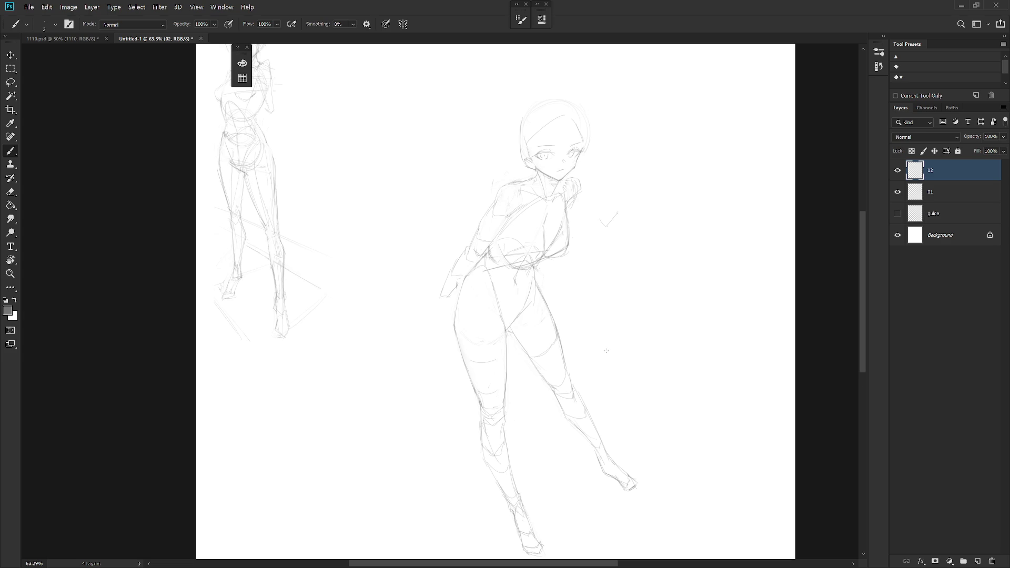
key(e)
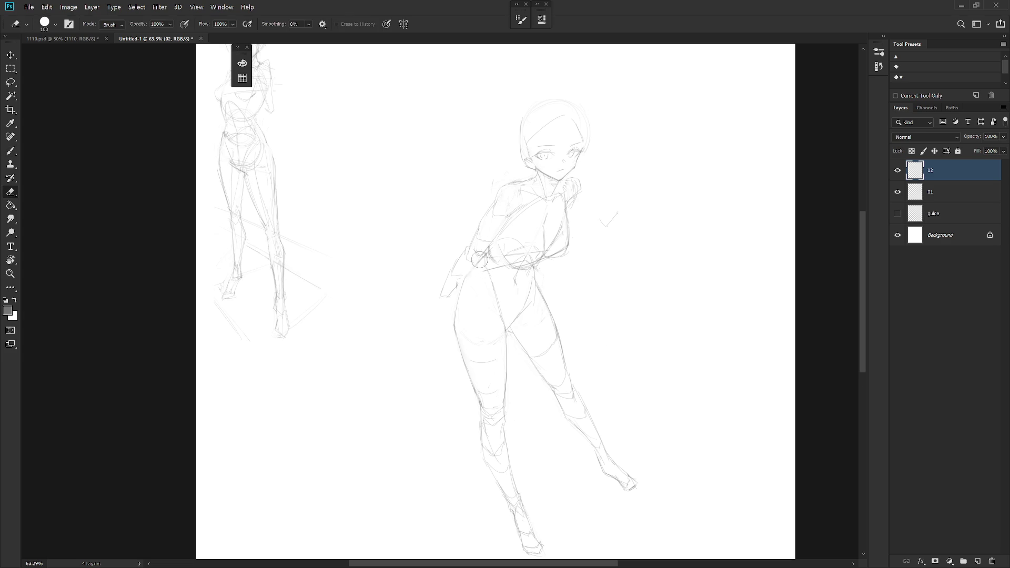
key(b)
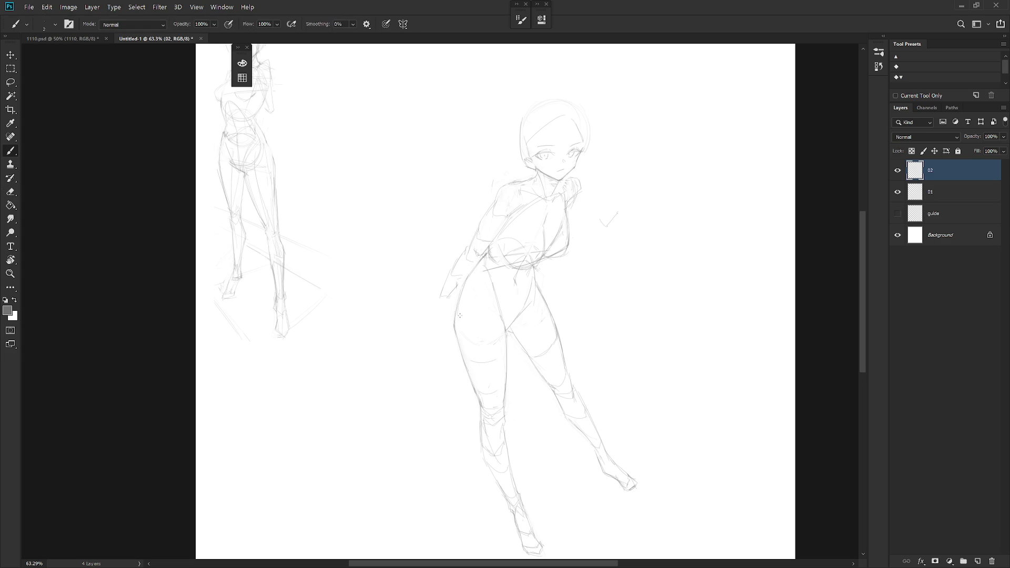
key(e)
scroll(567, 266, down, 2)
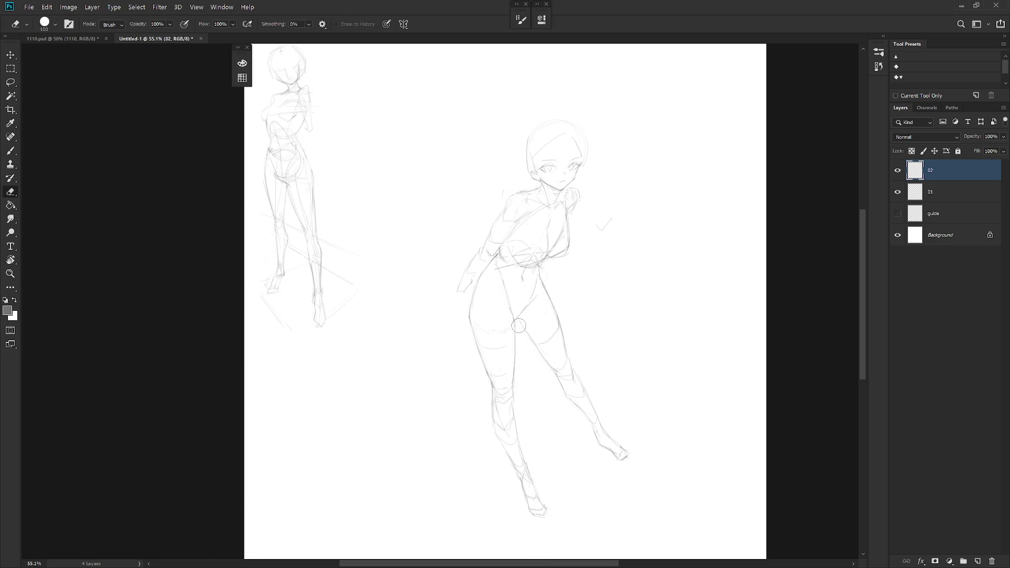
scroll(602, 315, down, 2)
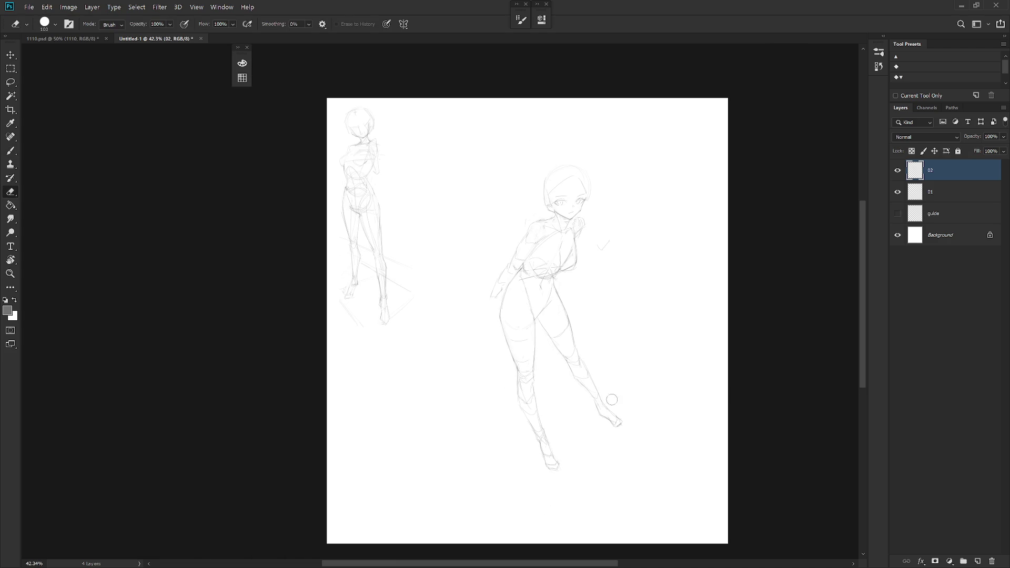
scroll(609, 399, down, 3)
scroll(596, 323, up, 3)
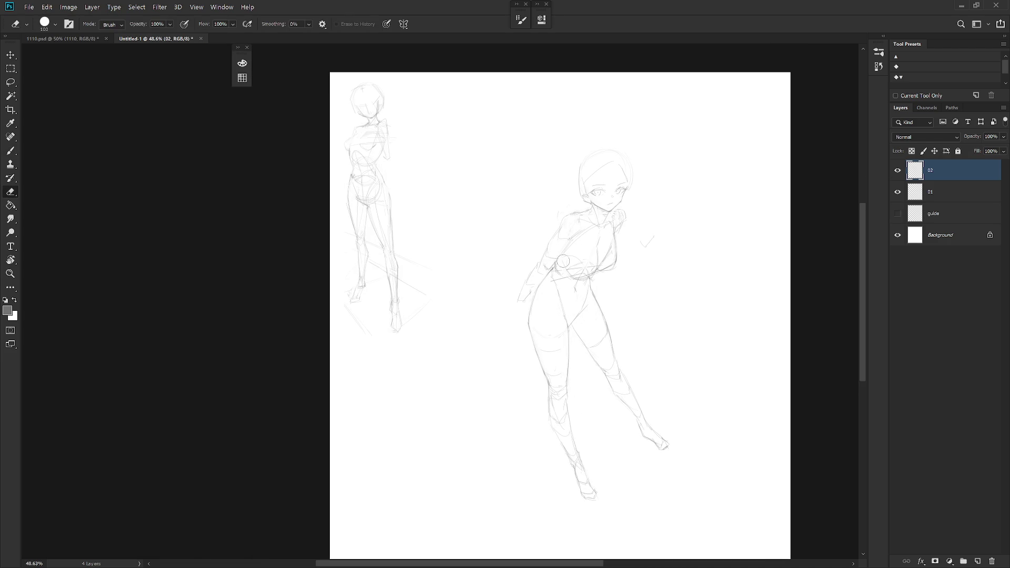
key(b)
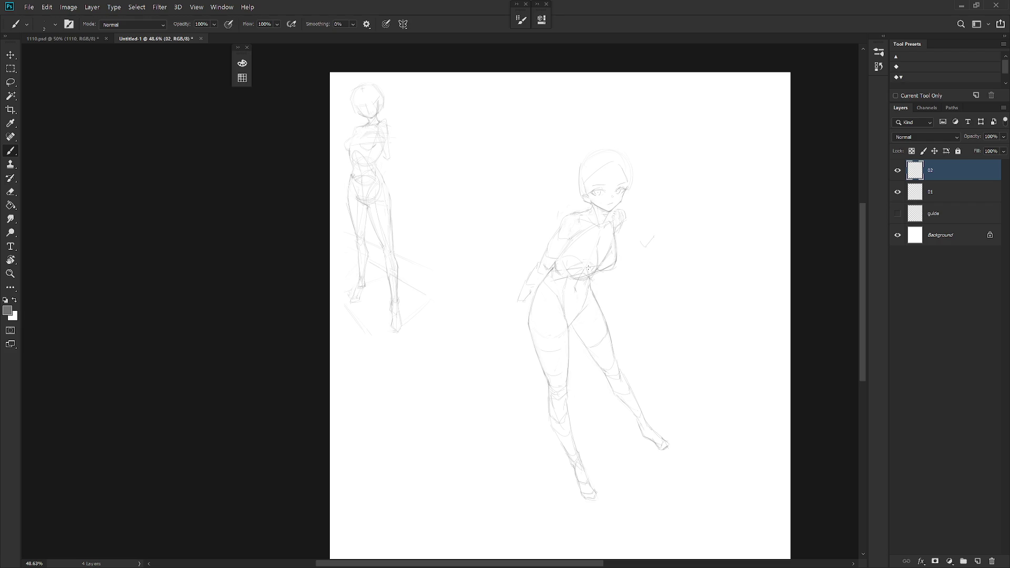
alt+scroll(558, 260, up, 3)
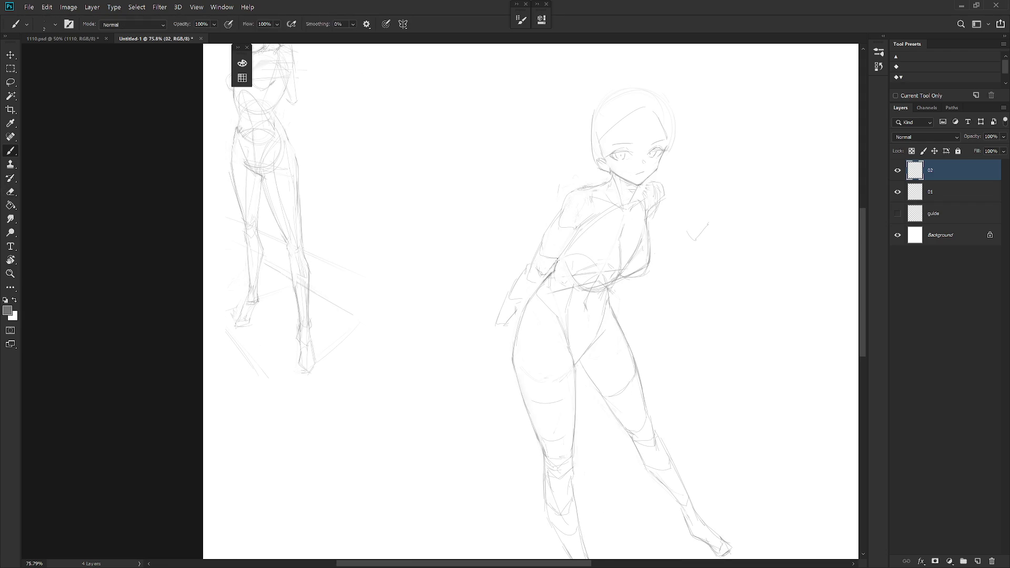
Lighten and retrace the bust's right contour darker, smudging it for soft shading
key(e)
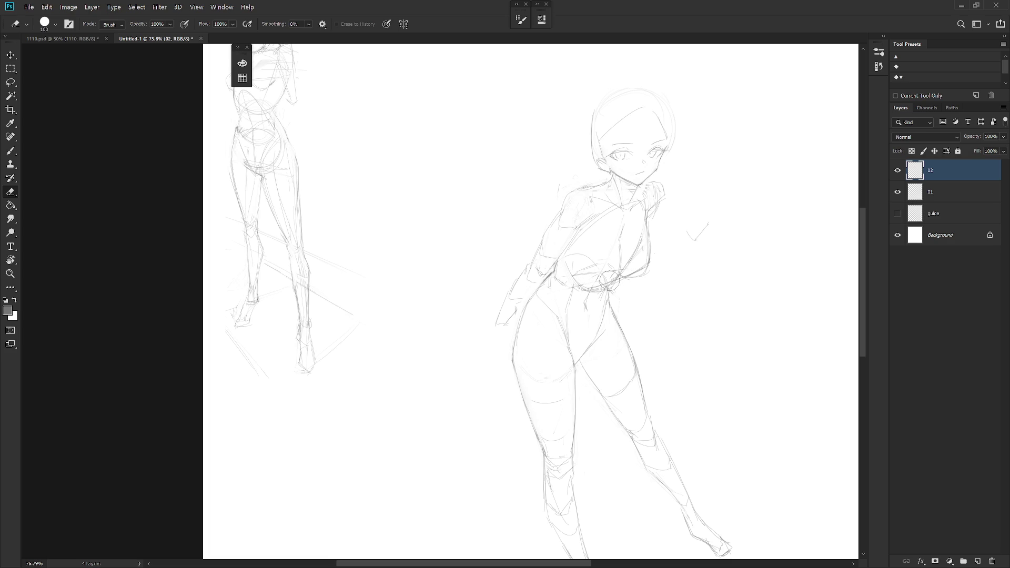
drag(640, 227, 638, 268)
key(b)
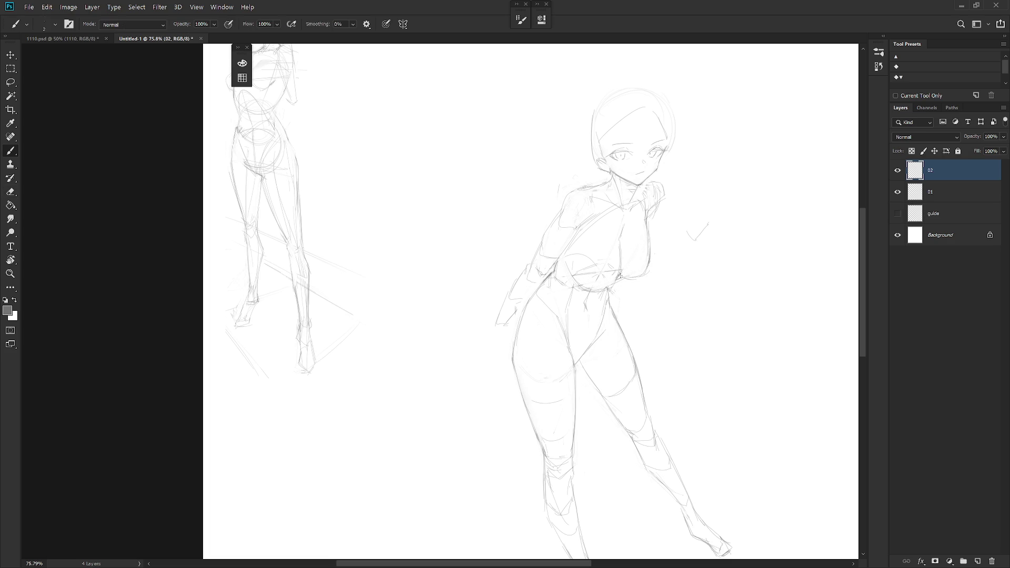
drag(642, 237, 648, 267)
key(r)
key(e)
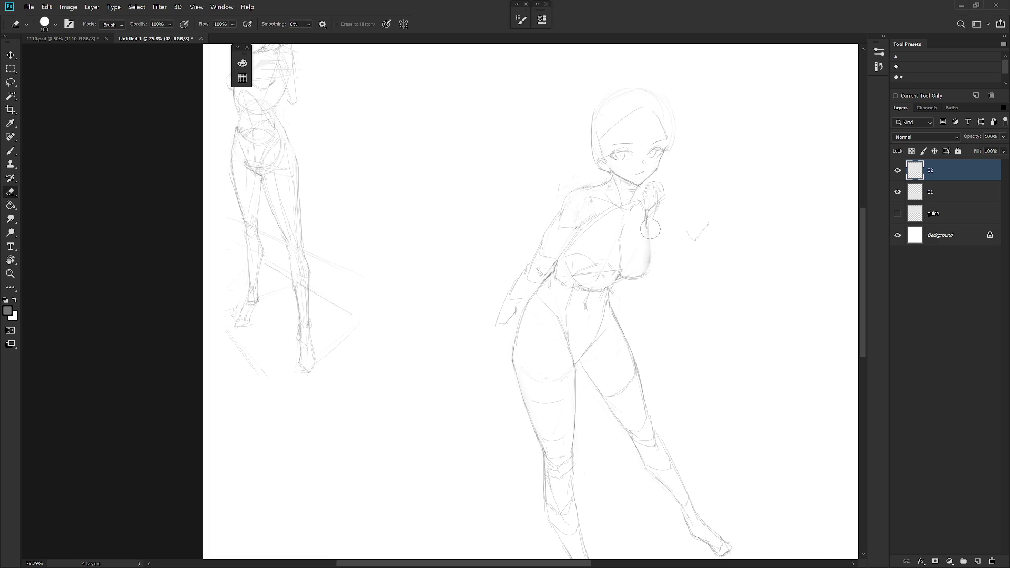
key(b)
mouse_move(651, 232)
mouse_down()
mouse_move(645, 268)
mouse_move(640, 247)
mouse_up()
key(r)
key(b)
key(r)
key(e)
key(b)
Sample the sketch's grey tone and draw a stroke down the shoulder and upper arm
alt+click(623, 240)
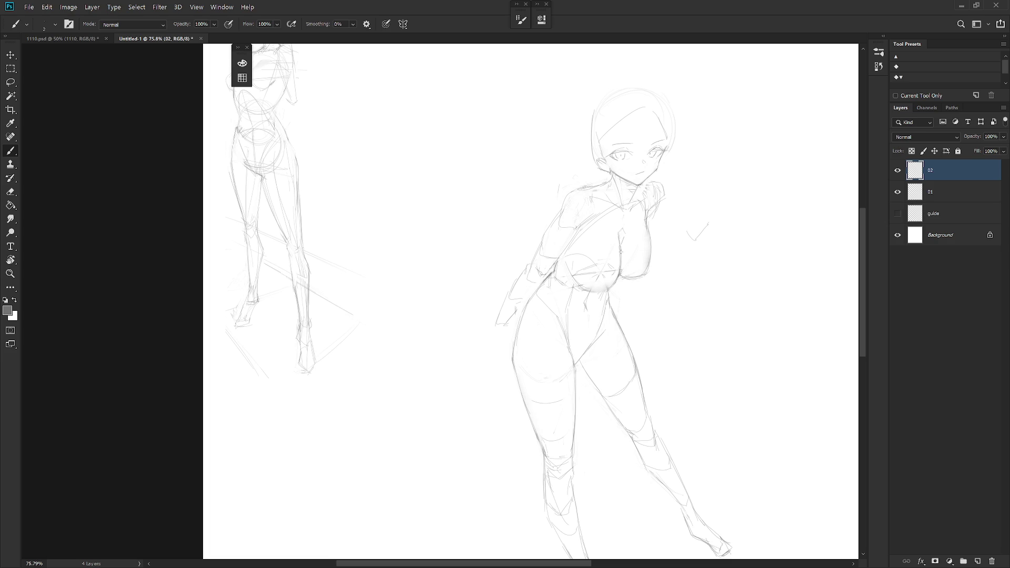
key(e)
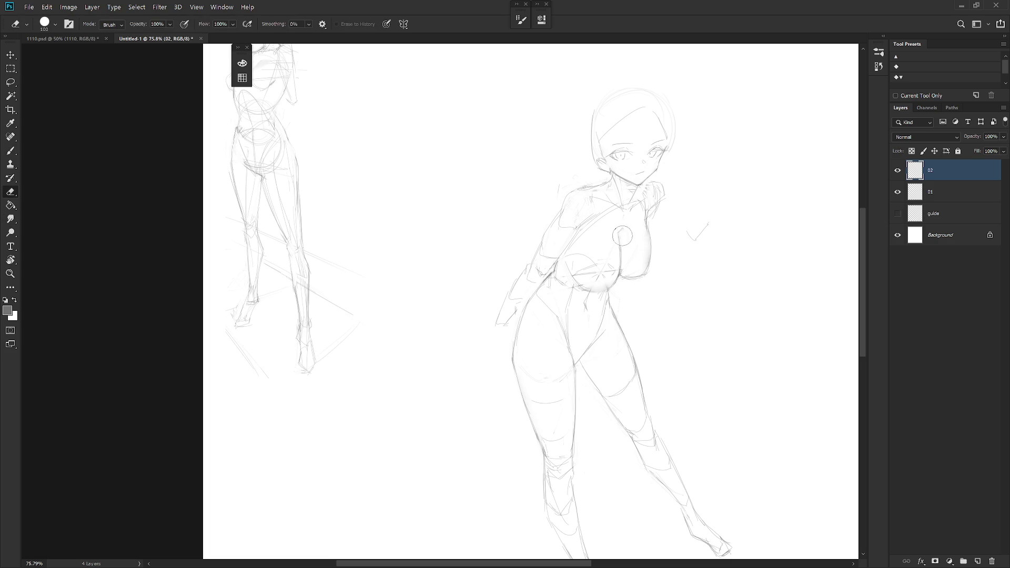
key(b)
key(e)
key(b)
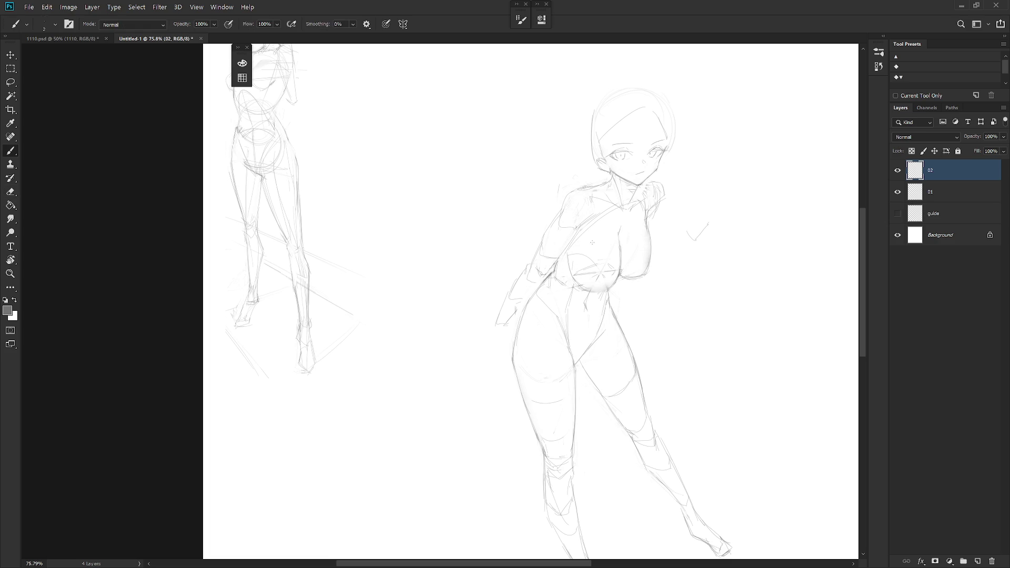
key(e)
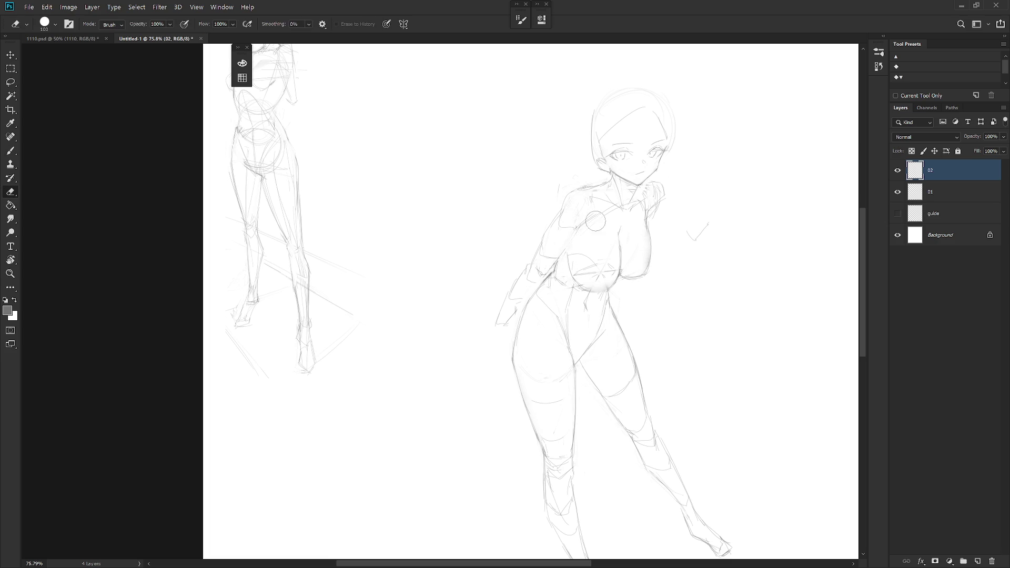
key(b)
drag(572, 237, 557, 258)
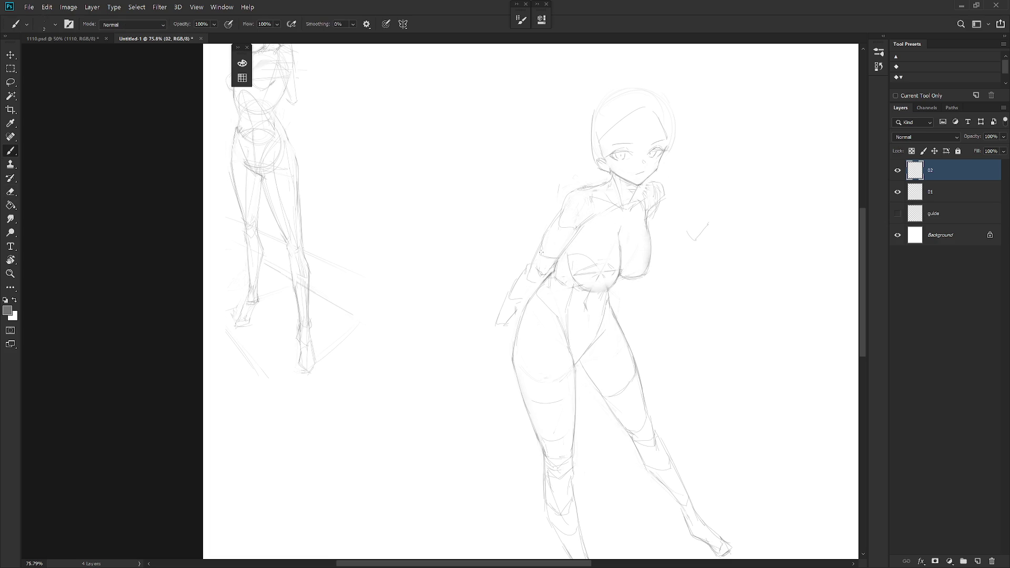
key(e)
key(b)
Lasso the lower arm and transform it about 22 px to the right
key(l)
drag(522, 289, 517, 316)
key(ctrl+t)
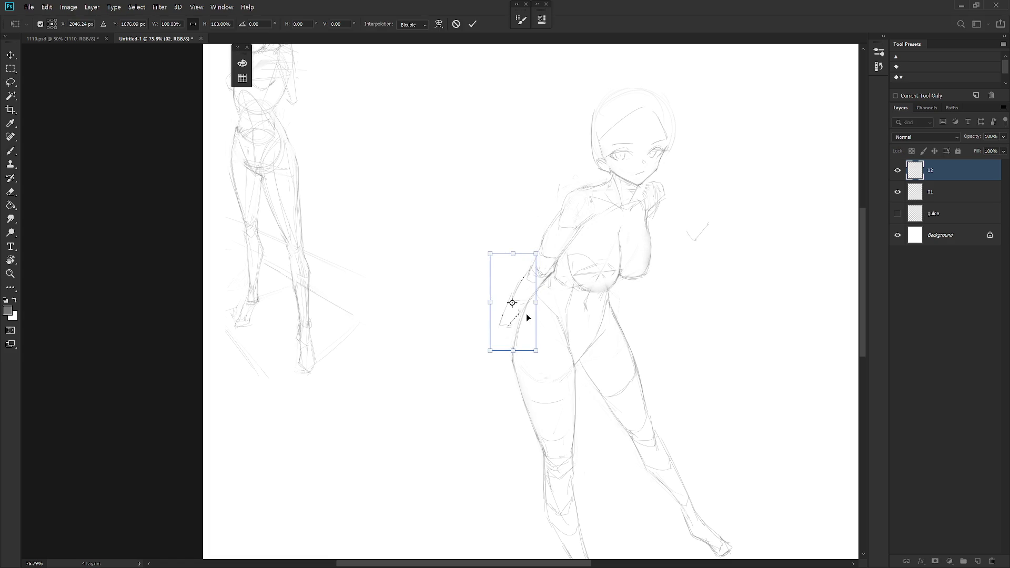
key(Return)
scroll(541, 333, down, 4)
key(b)
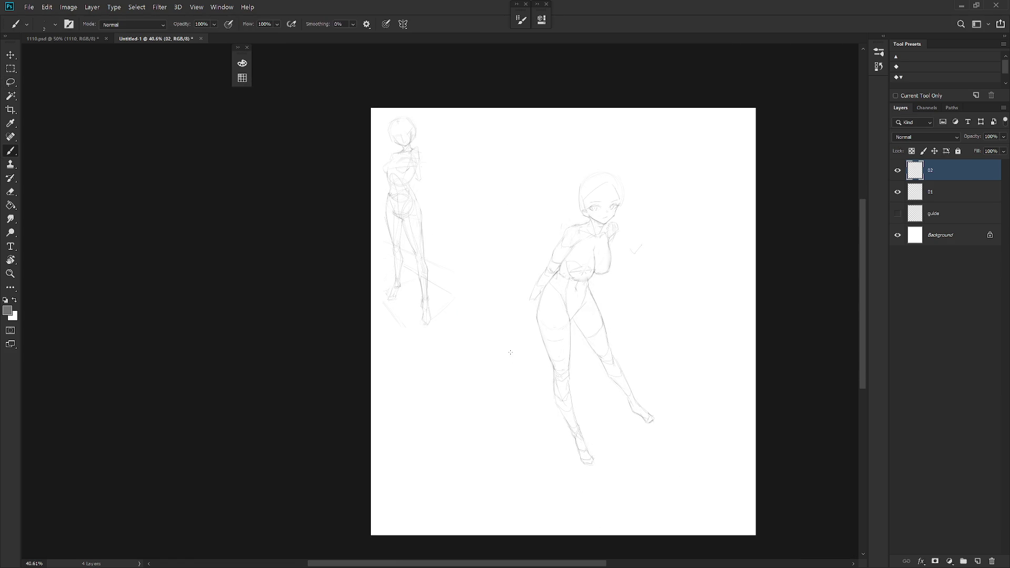
key(h)
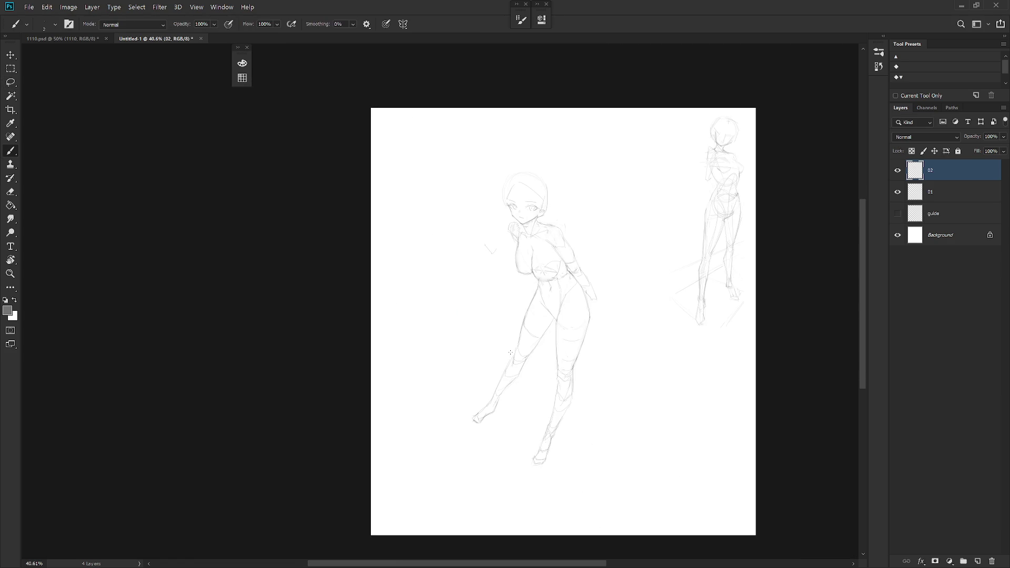
key(h)
key(e)
scroll(578, 213, up, 7)
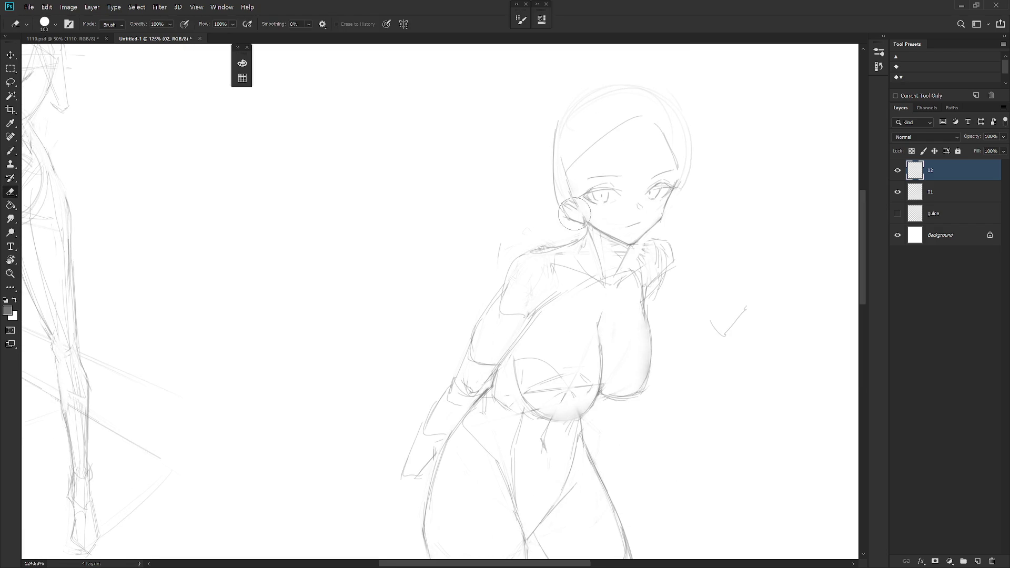
key(b)
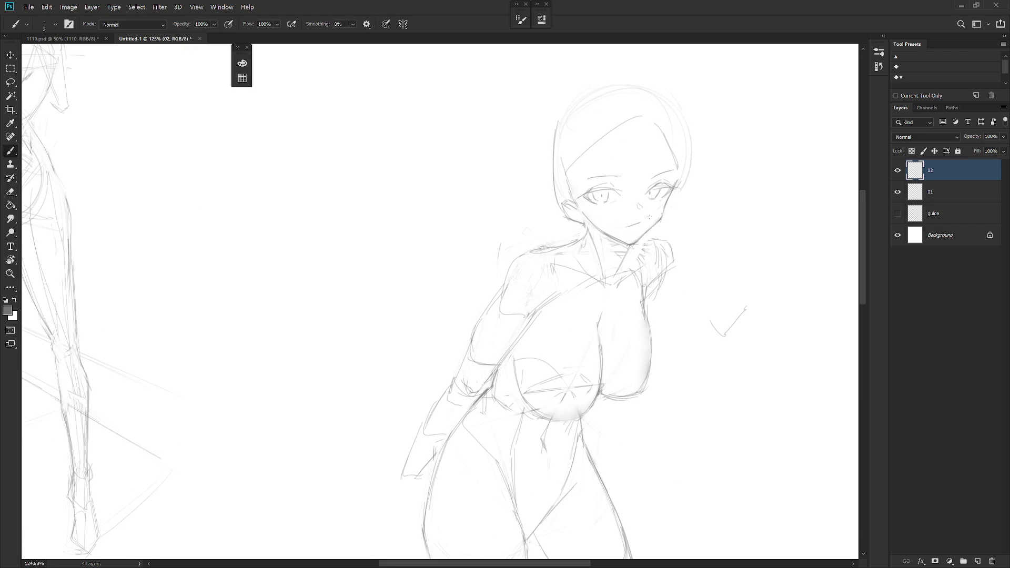
key(l)
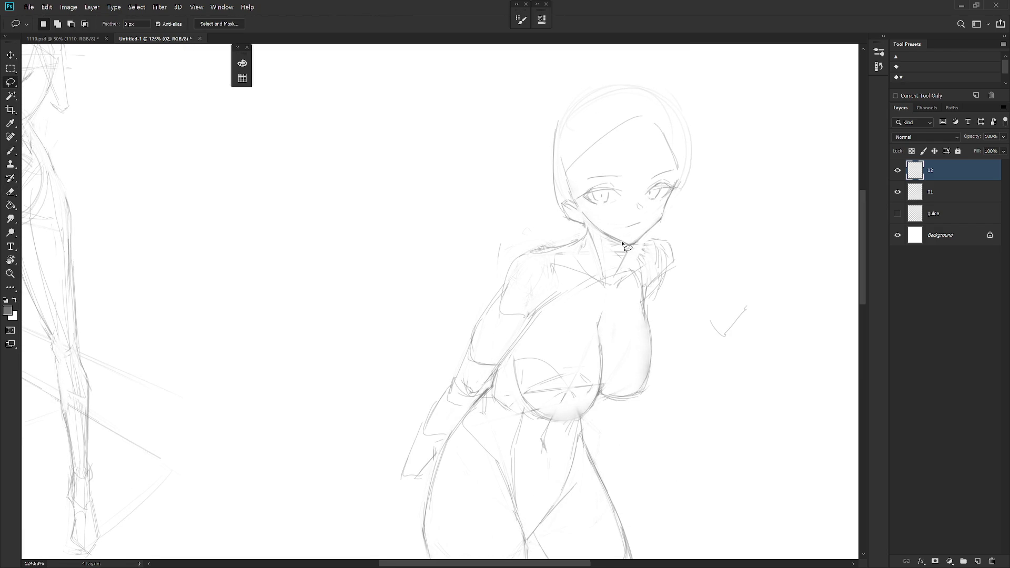
mouse_move(628, 245)
mouse_down()
mouse_move(599, 238)
mouse_move(627, 246)
mouse_up()
key(e)
scroll(647, 245, down, 5)
scroll(652, 244, up, 5)
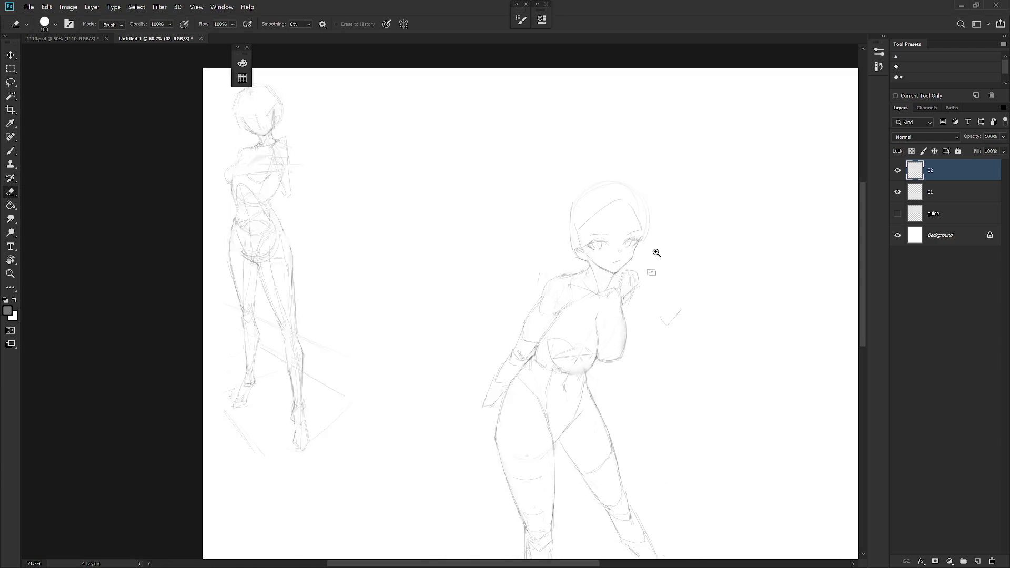
key(b)
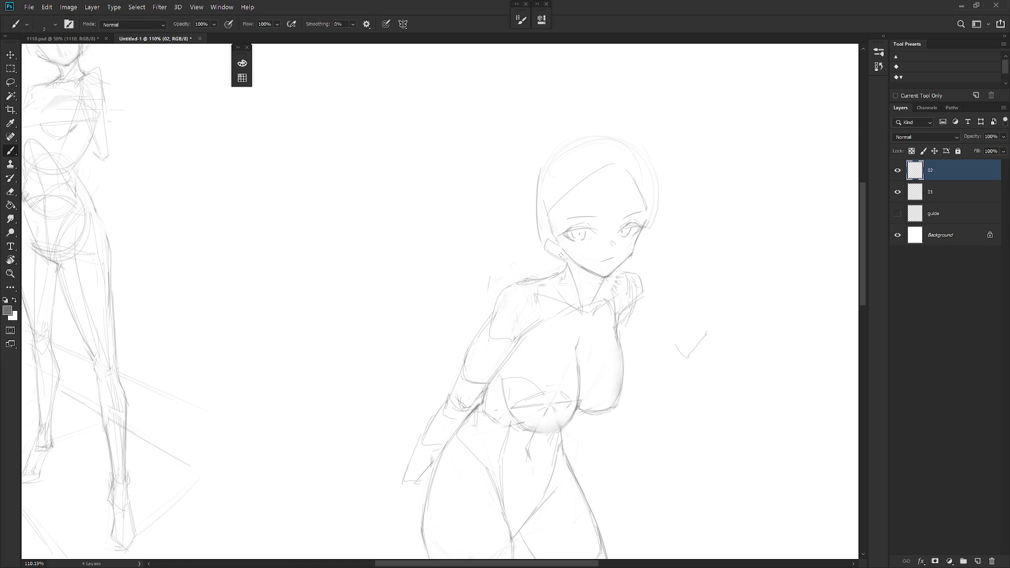
key(e)
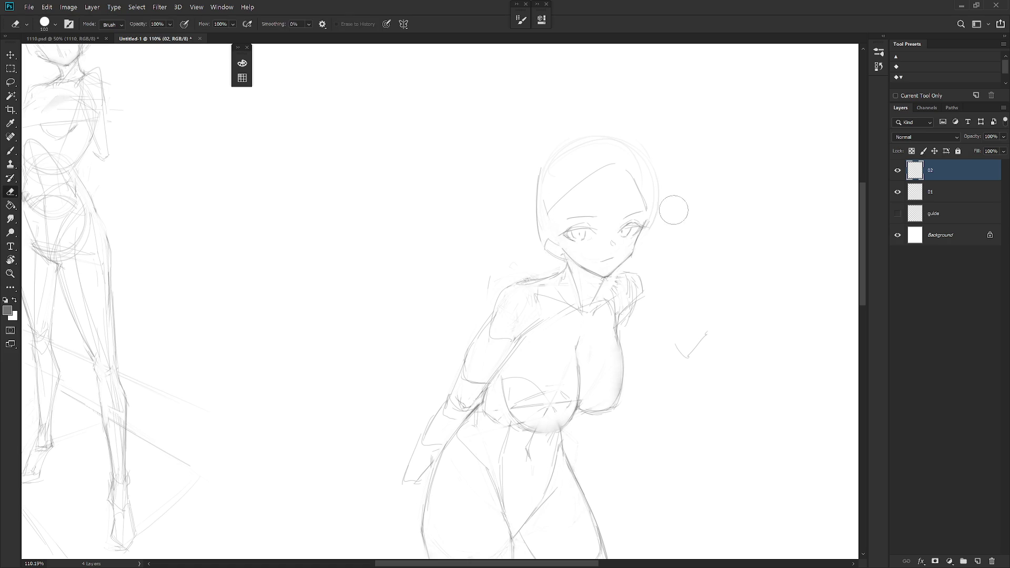
scroll(672, 207, down, 5)
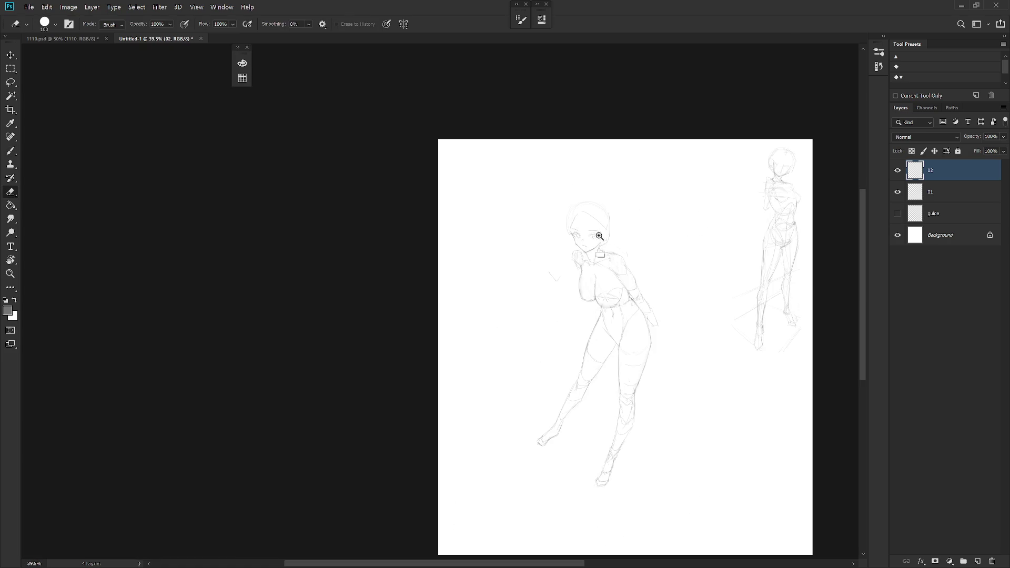
Redraw the left contour of the girl's face
scroll(604, 256, up, 5)
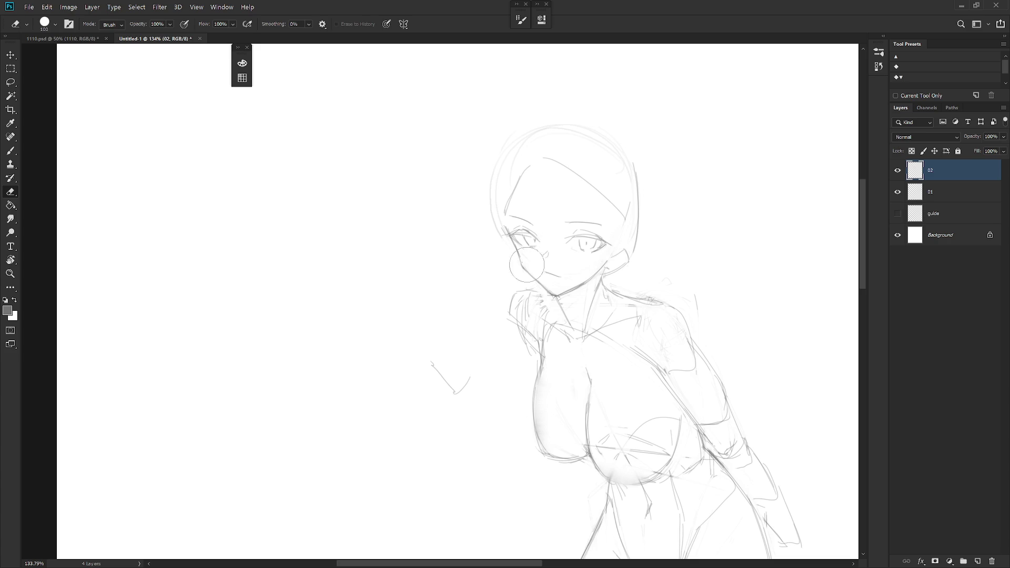
key(b)
mouse_move(503, 221)
mouse_down()
mouse_move(502, 178)
mouse_move(505, 228)
mouse_up()
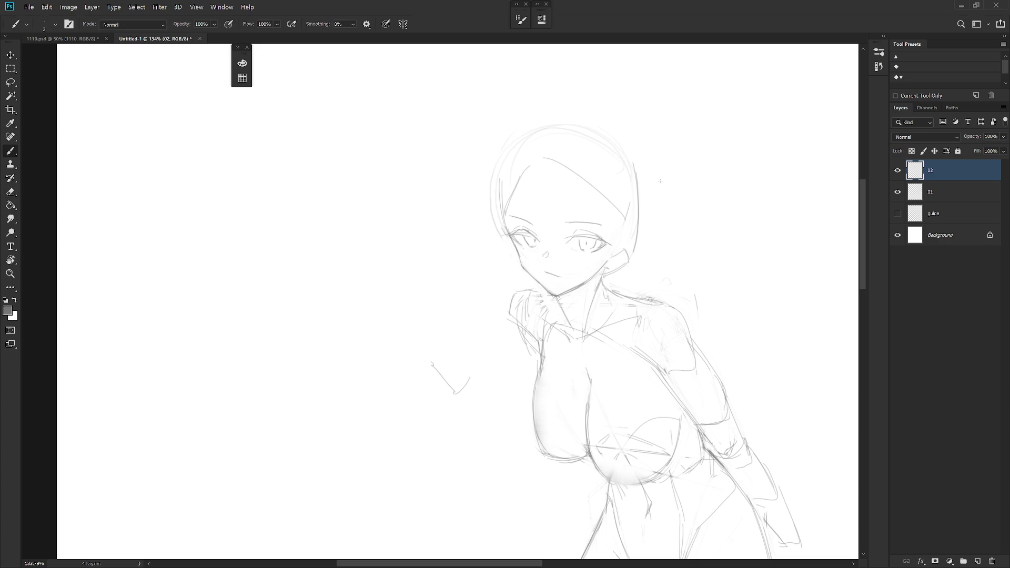
key(e)
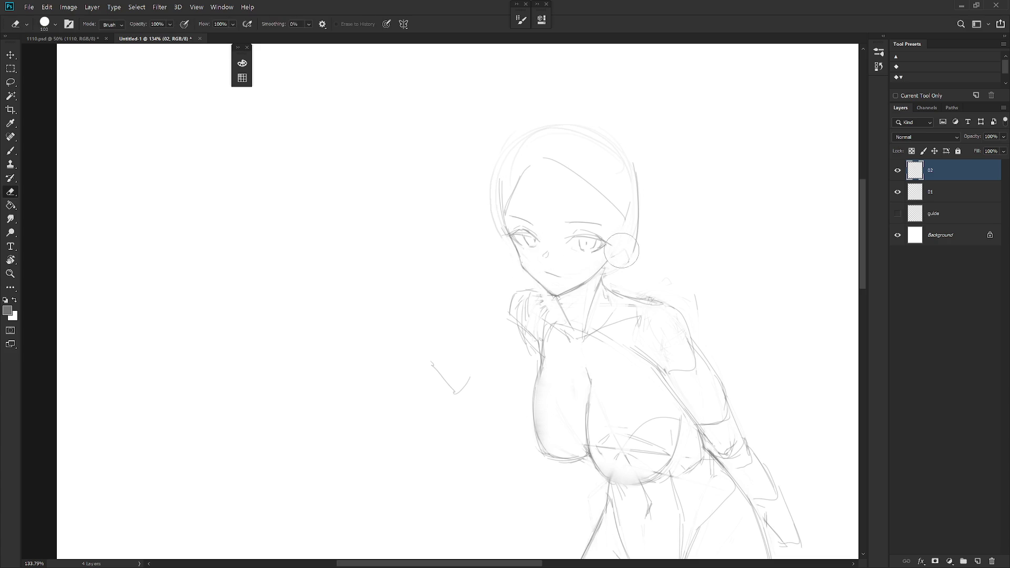
key(b)
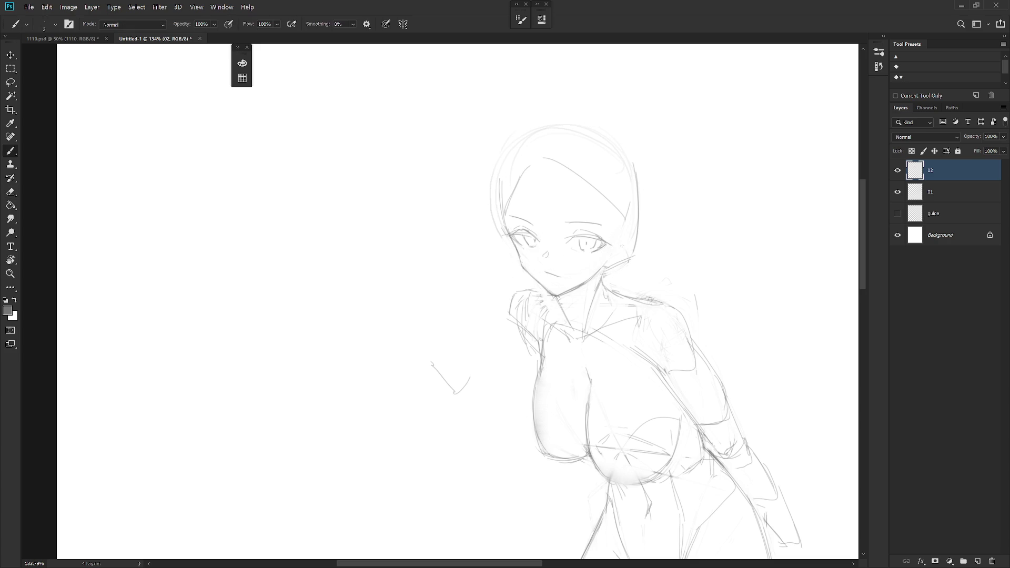
Lighten the faint stray strokes beside the right cheek and ear
key(e)
drag(633, 244, 612, 269)
key(b)
key(e)
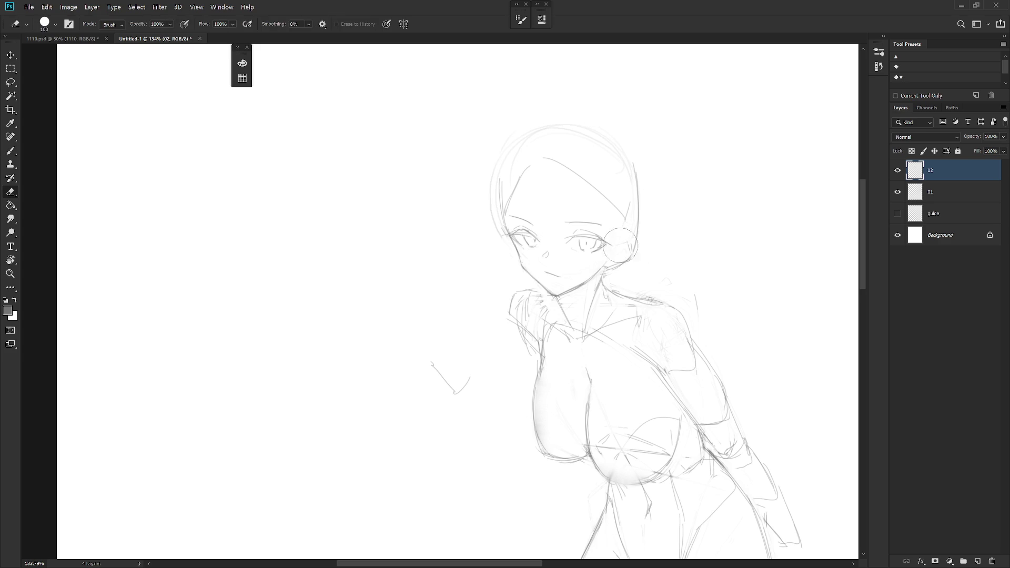
drag(617, 236, 625, 244)
scroll(528, 257, down, 5)
scroll(691, 290, down, 1)
scroll(691, 289, down, 9)
key(b)
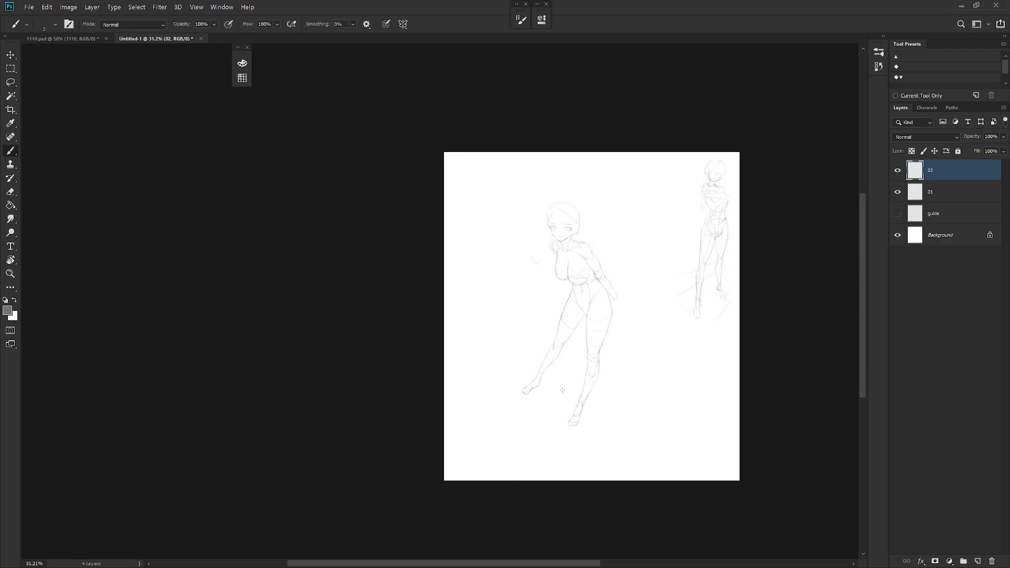
Mirror the canvas horizontally and draw a short pencil line along the girl's hip
key(ctrl+shift+h)
scroll(628, 315, up, 4)
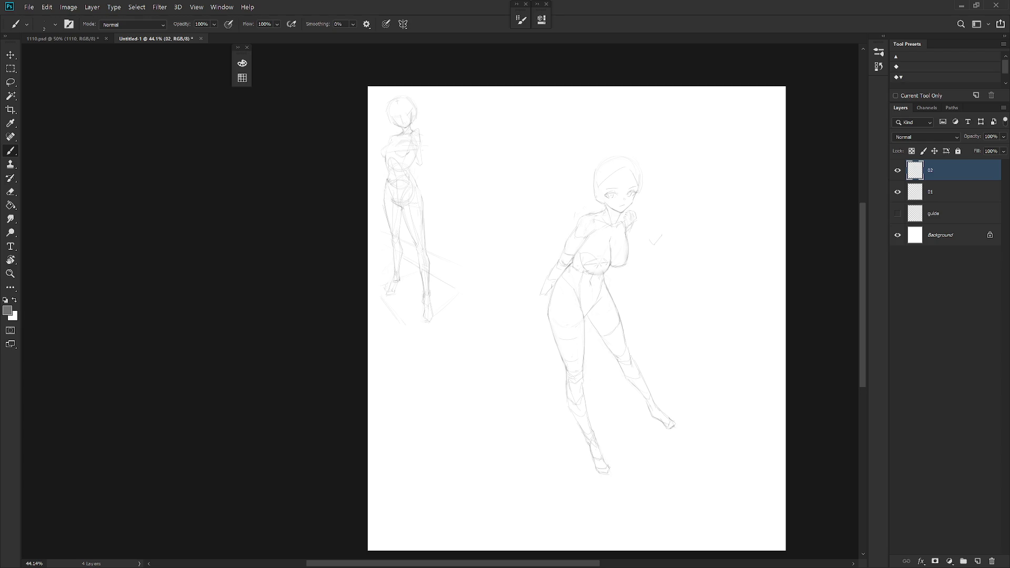
scroll(636, 272, up, 3)
key(e)
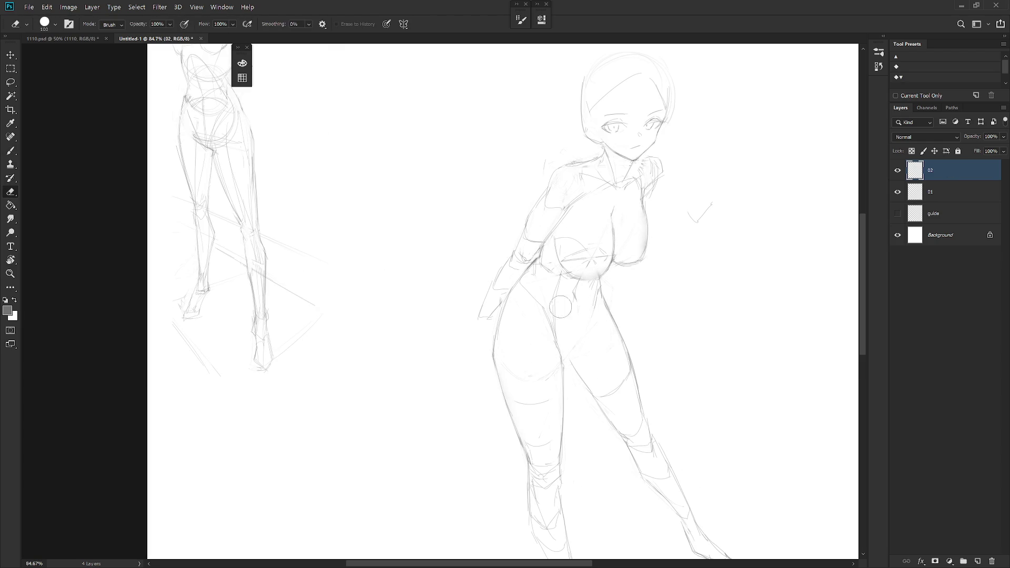
scroll(619, 328, down, 4)
key(b)
scroll(668, 288, up, 2)
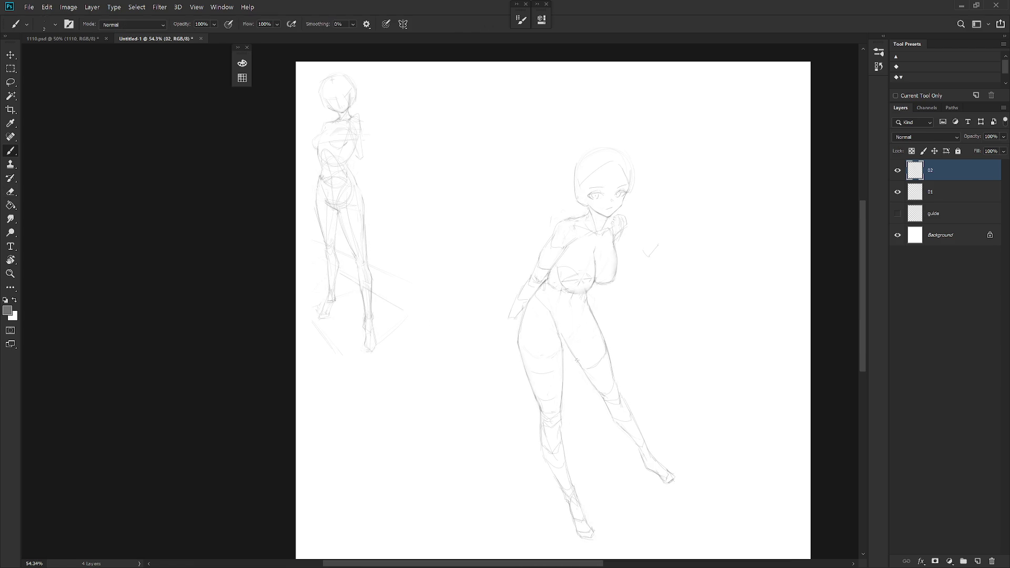
drag(579, 306, 570, 323)
Flip the canvas back to its original orientation
key(e)
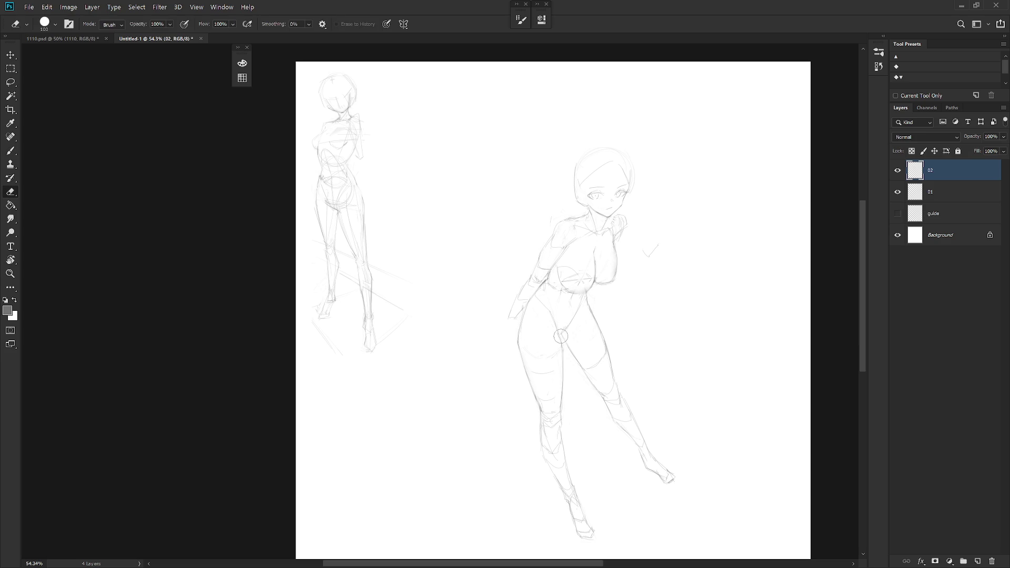
key(b)
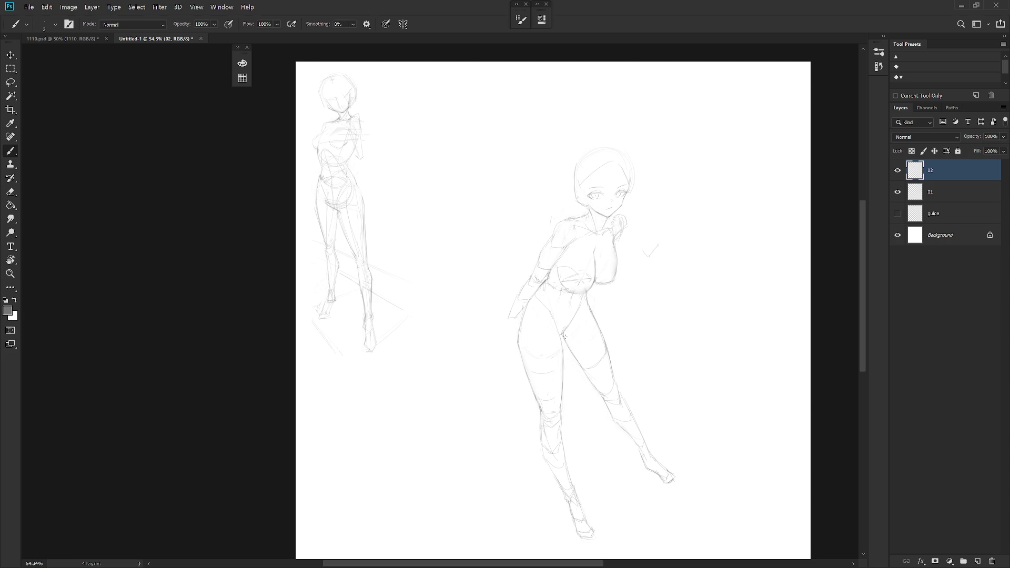
key(e)
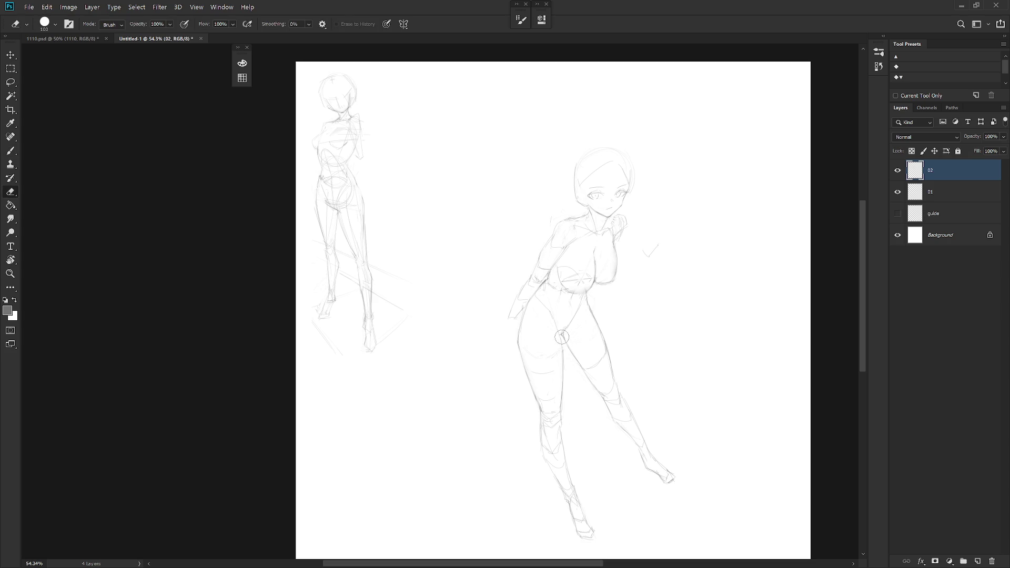
key(b)
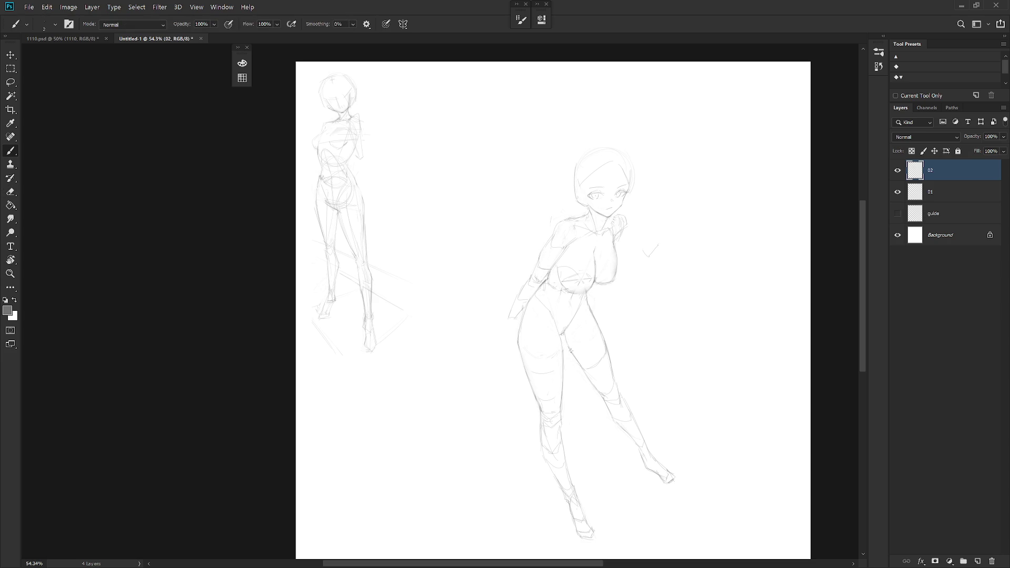
key(e)
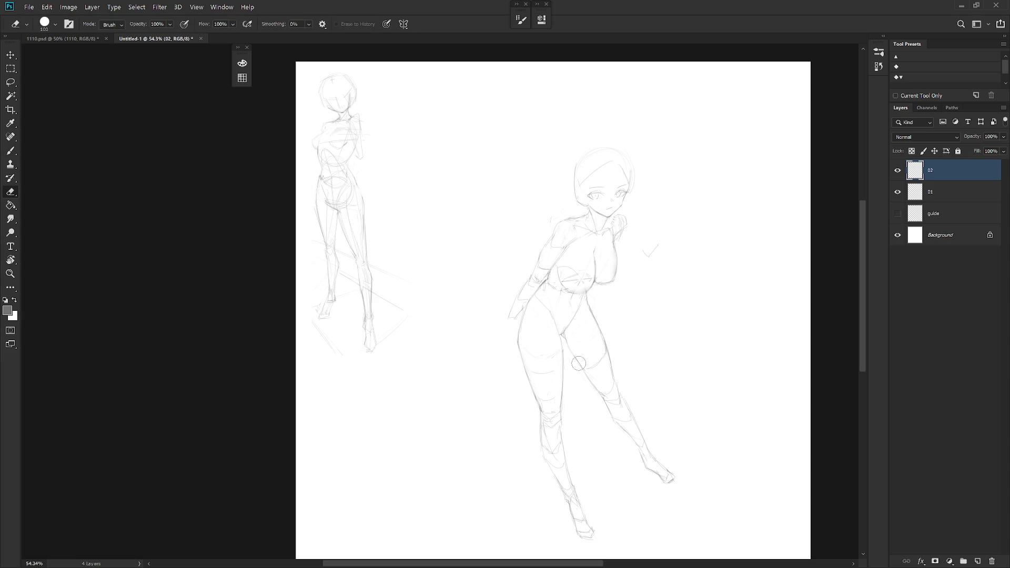
key(b)
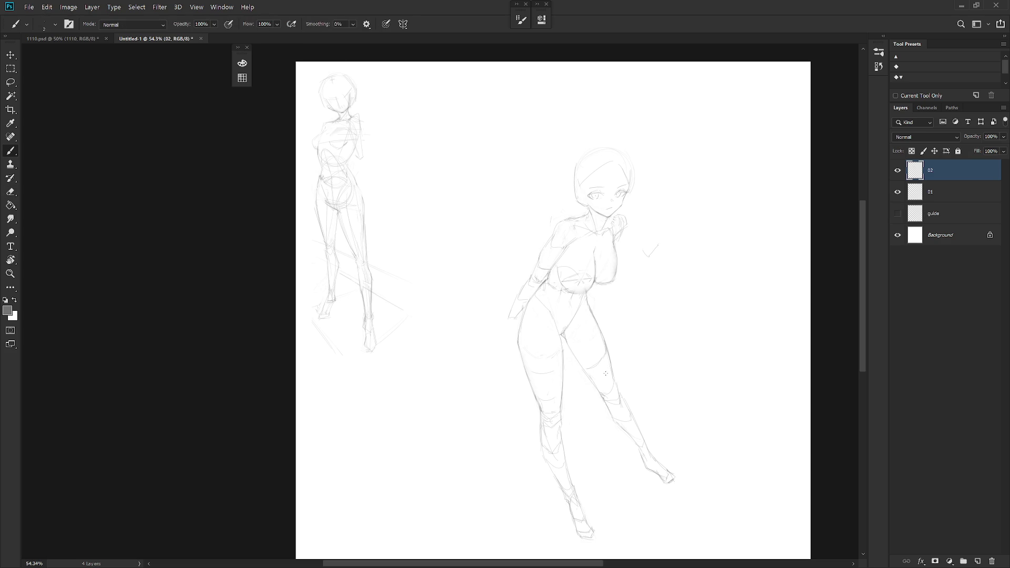
scroll(626, 305, down, 3)
key(h)
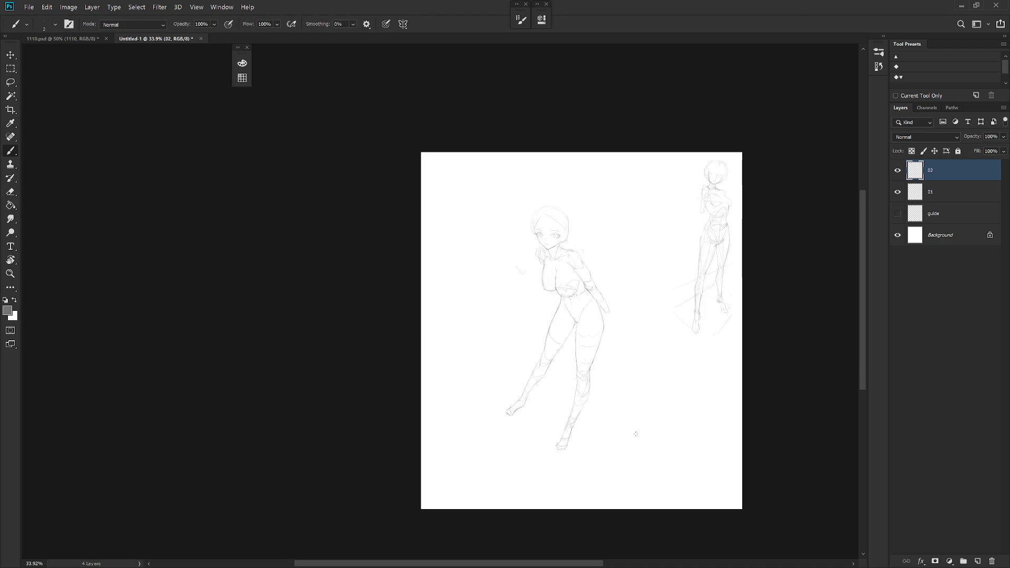
scroll(570, 336, up, 3)
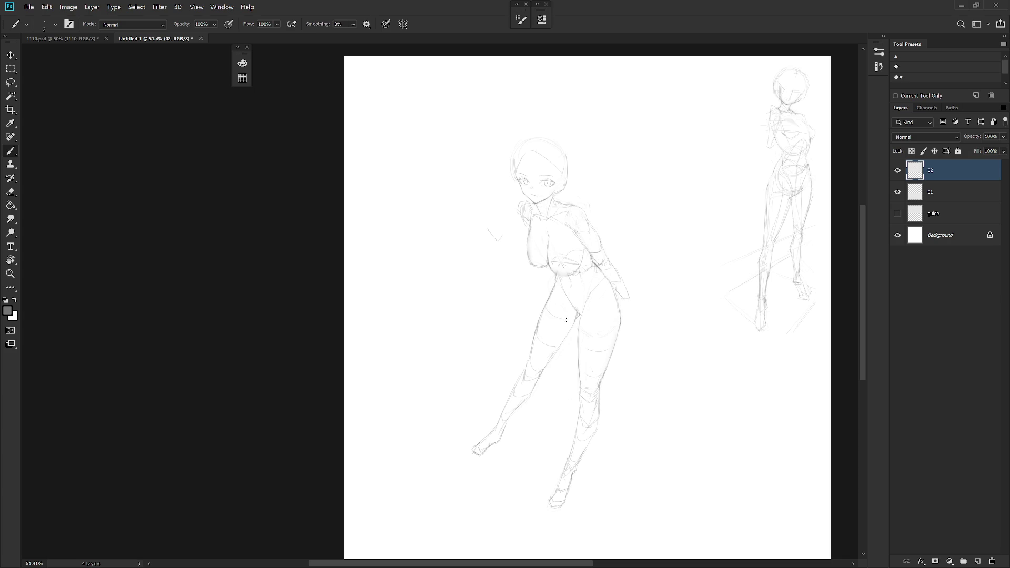
Erase the stray line and extra strokes across the girl's thigh
key(e)
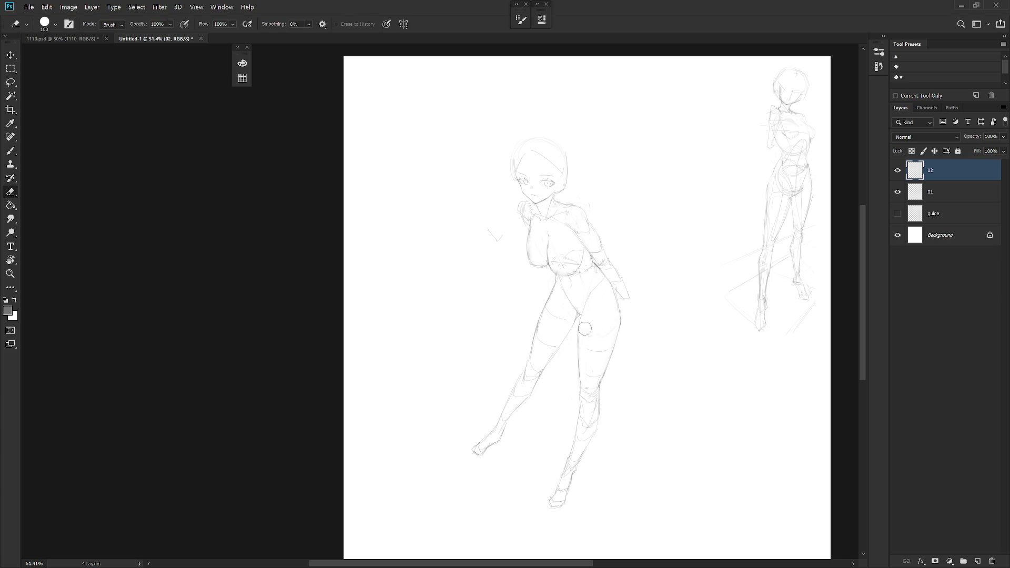
key(b)
key(e)
key(b)
mouse_move(614, 347)
mouse_down()
mouse_move(597, 353)
mouse_move(589, 382)
mouse_up()
key(e)
key(b)
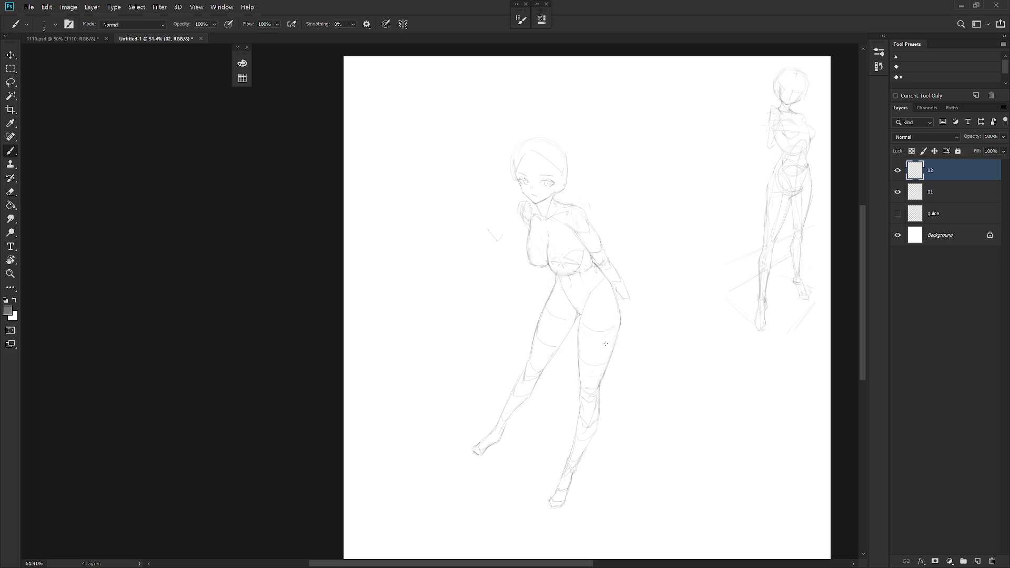
Erase the extra lines around both knees
key(e)
mouse_move(523, 375)
mouse_down()
mouse_move(533, 360)
mouse_move(539, 376)
mouse_up()
key(b)
key(e)
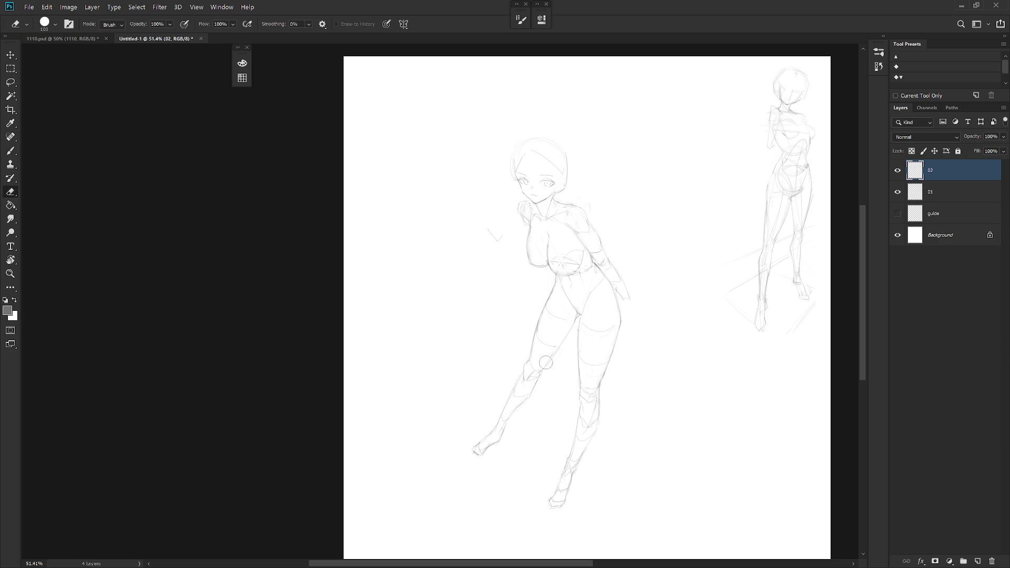
key(b)
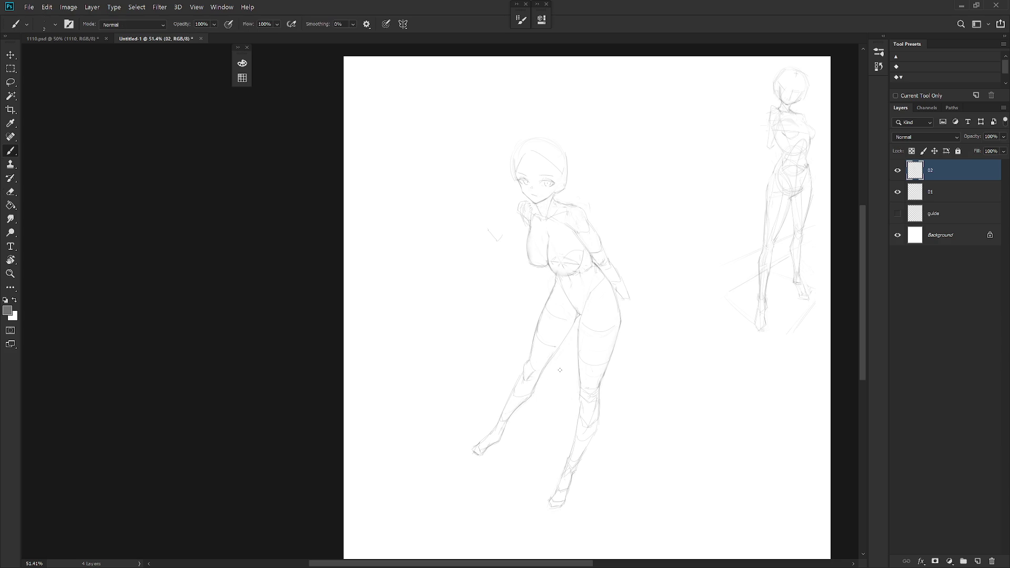
scroll(613, 419, down, 3)
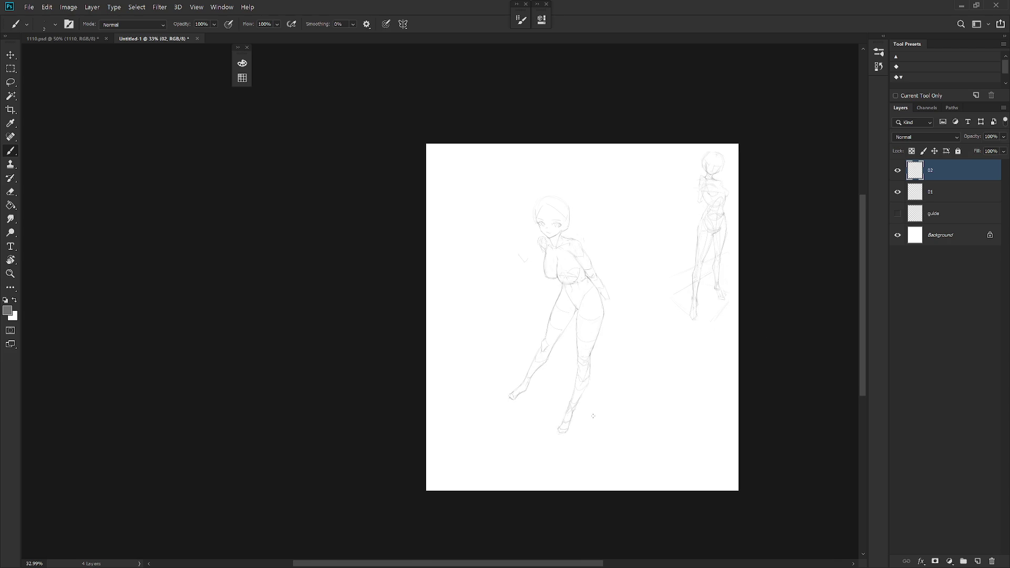
Erase the sketch lines near the girl's left shoulder
scroll(571, 264, up, 5)
key(e)
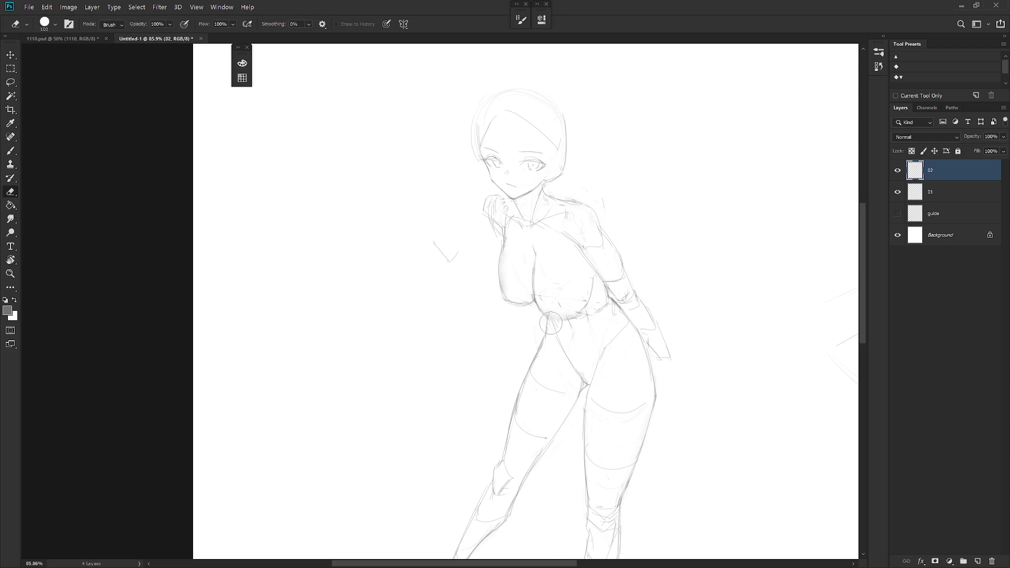
key(b)
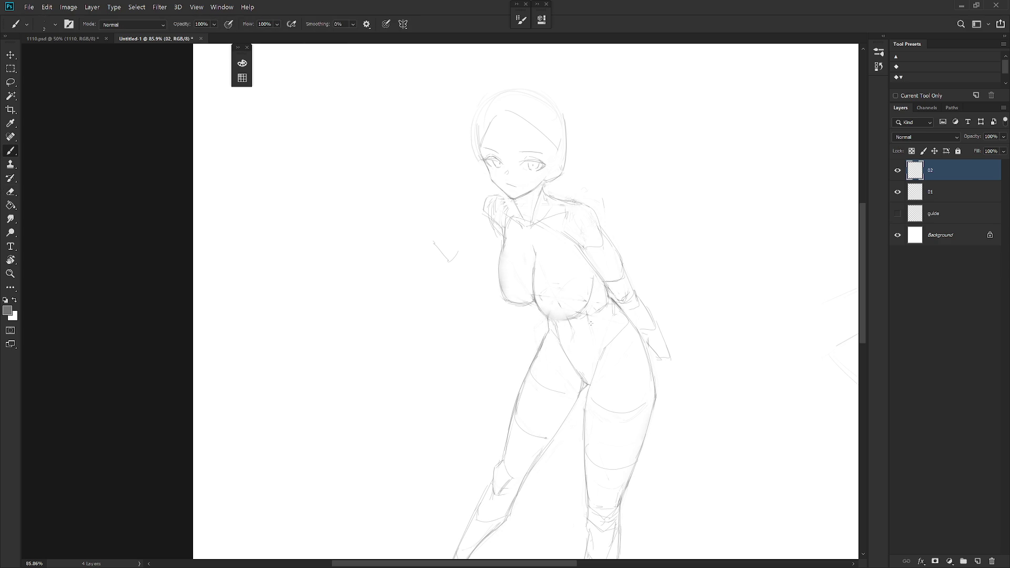
scroll(598, 362, down, 4)
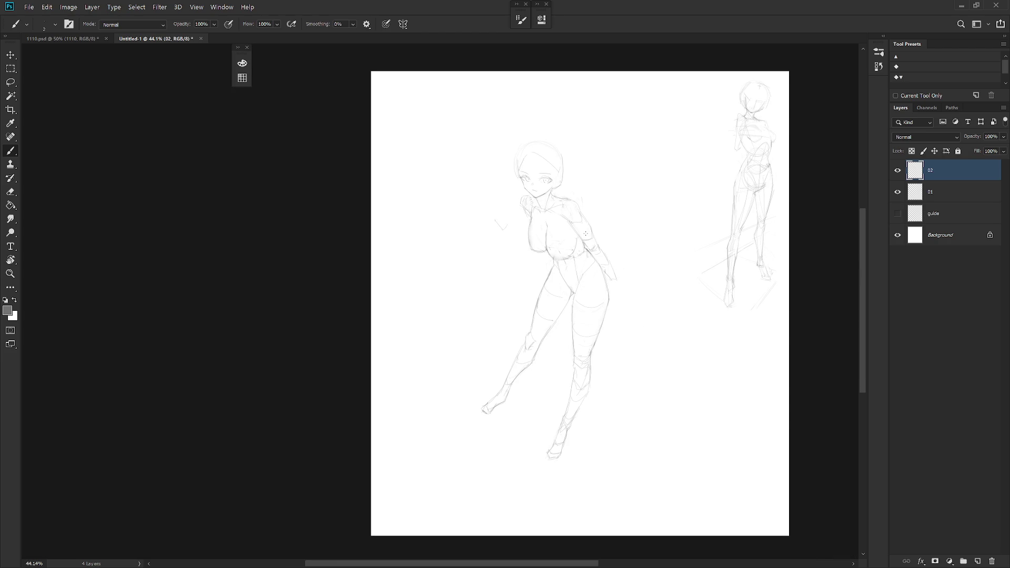
scroll(541, 204, up, 4)
key(e)
drag(505, 221, 519, 191)
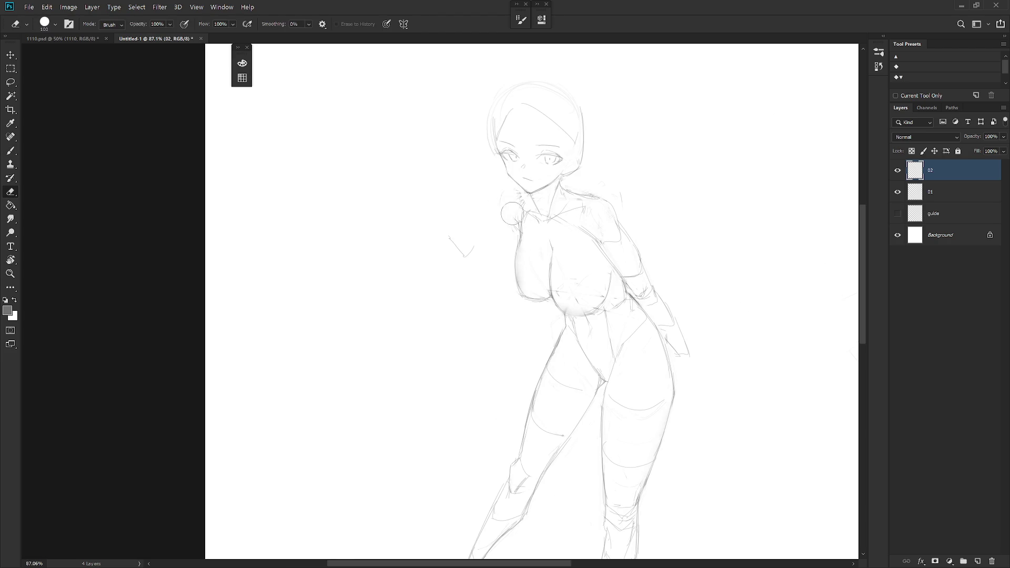
Sketch the hand shape and a raised finger beside the shoulder, undoing stray strokes and trimming the finger top
key(b)
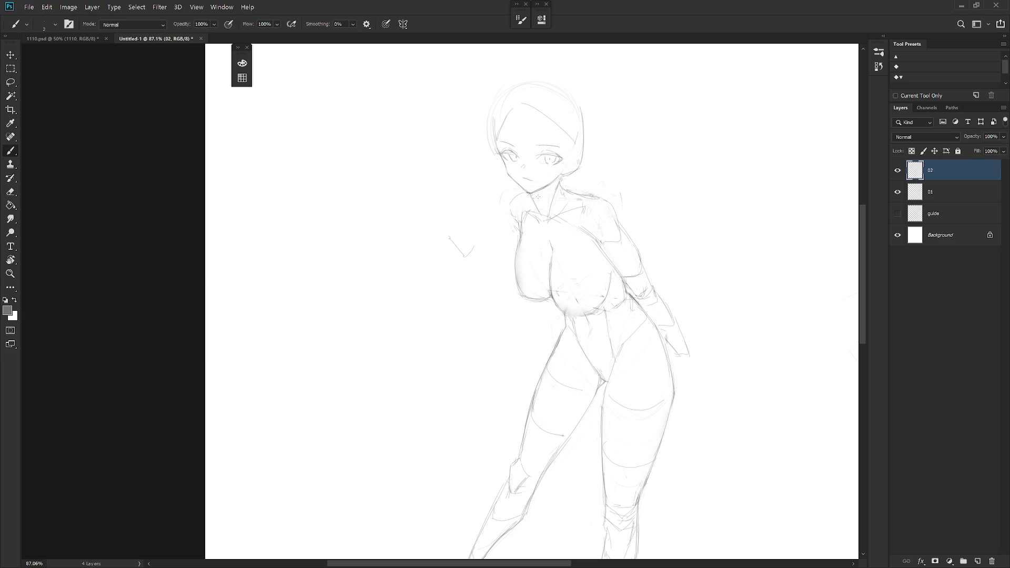
drag(454, 229, 476, 237)
key(ctrl+z)
mouse_move(486, 210)
mouse_down()
mouse_move(476, 230)
mouse_move(493, 227)
mouse_move(478, 238)
mouse_up()
key(ctrl+z)
key(ctrl+z)
mouse_move(472, 199)
mouse_down()
mouse_move(458, 221)
mouse_move(469, 217)
mouse_move(461, 200)
mouse_up()
key(ctrl+z)
key(ctrl+z)
key(ctrl+z)
key(ctrl+z)
key(e)
drag(485, 207, 473, 226)
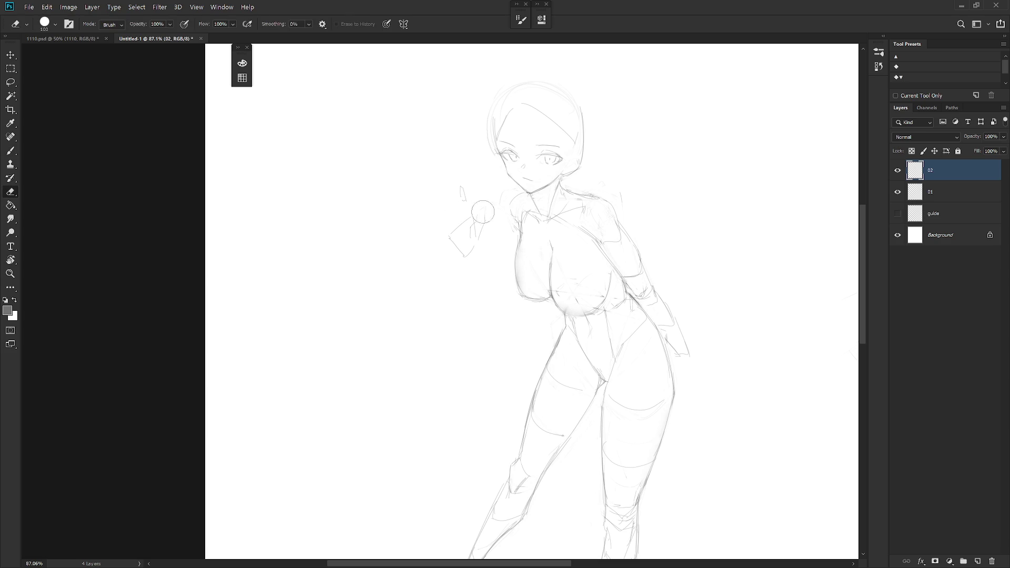
Redraw the finger stroke, then lasso the hand sketch and enlarge it to about 130%
key(b)
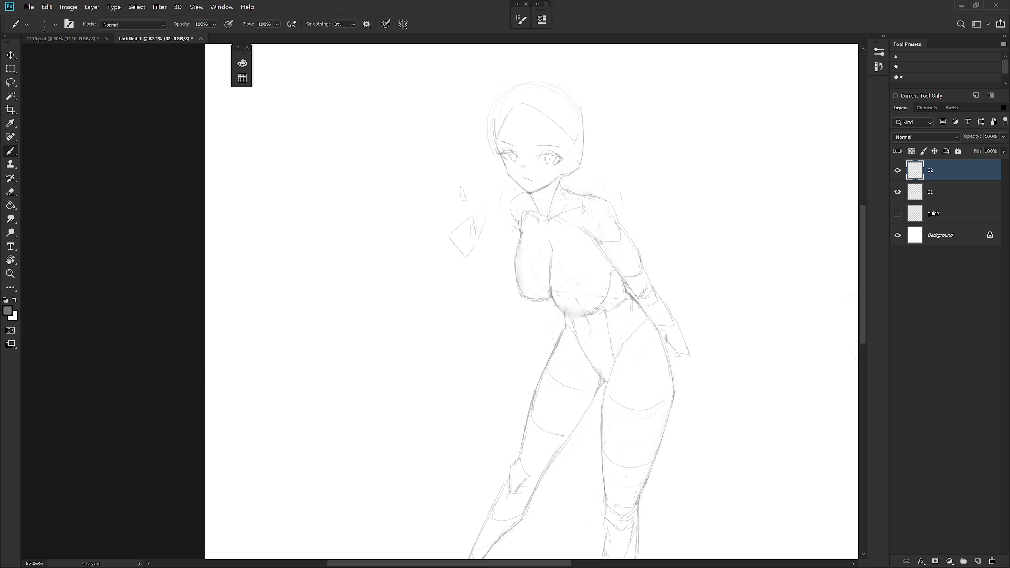
drag(480, 223, 490, 216)
key(l)
drag(468, 204, 472, 192)
key(ctrl+t)
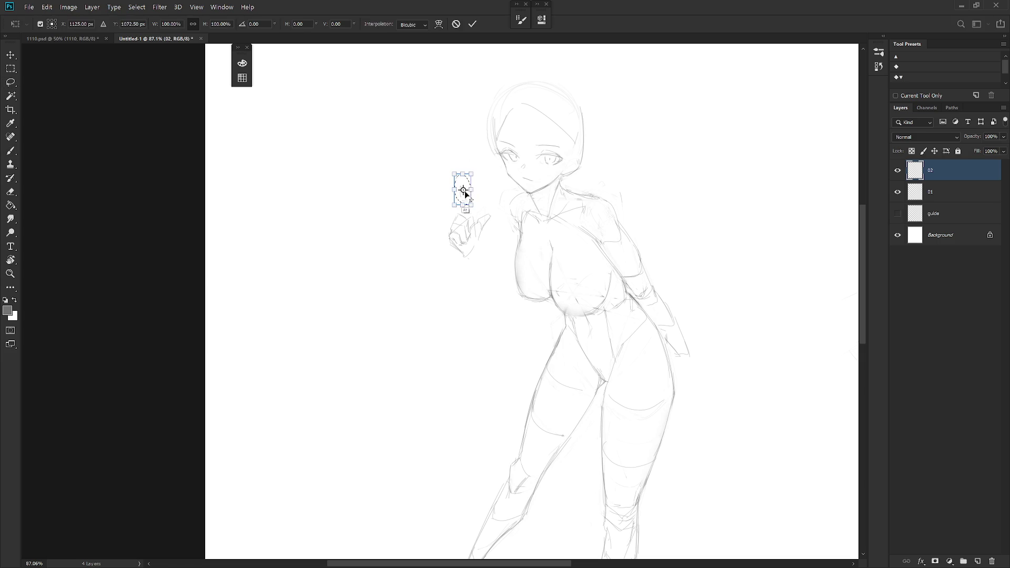
mouse_move(474, 174)
mouse_down()
mouse_move(479, 166)
mouse_move(466, 195)
mouse_up()
key(l)
Redraw the raised finger as two upright lines and lengthen its outline downward
key(e)
key(b)
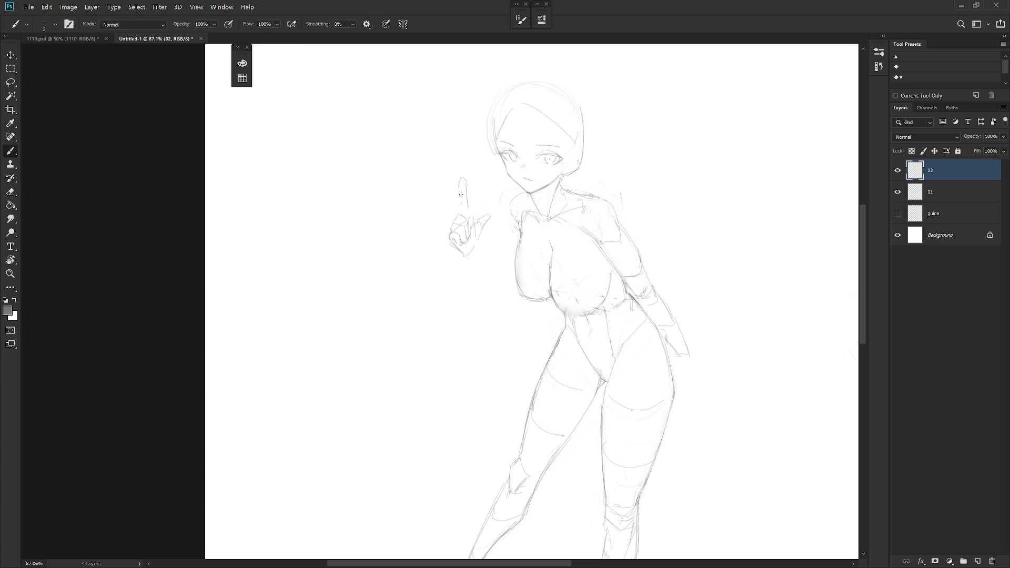
key(e)
key(b)
mouse_move(462, 180)
mouse_down()
mouse_move(468, 204)
mouse_move(460, 197)
mouse_up()
key(e)
key(b)
mouse_move(464, 194)
mouse_down()
mouse_move(470, 218)
mouse_move(461, 214)
mouse_up()
Undo the lower finger strokes and redraw the finger's side line
mouse_move(470, 174)
mouse_down()
mouse_move(507, 156)
mouse_move(503, 187)
mouse_up()
key(ctrl+z)
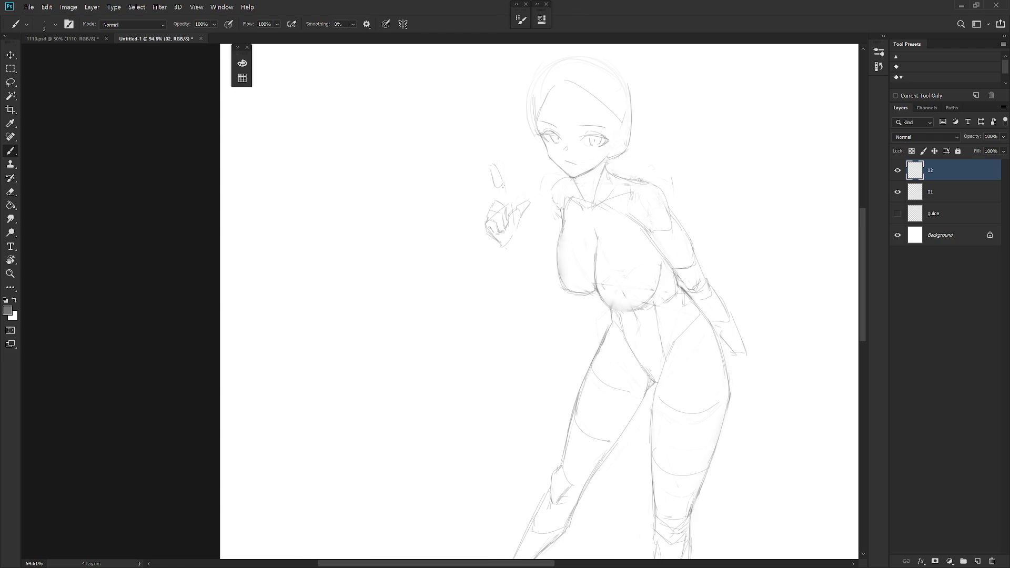
key(ctrl+z)
drag(505, 185, 510, 208)
key(e)
ctrl+alt+click(553, 225)
key(b)
ctrl+click(582, 185)
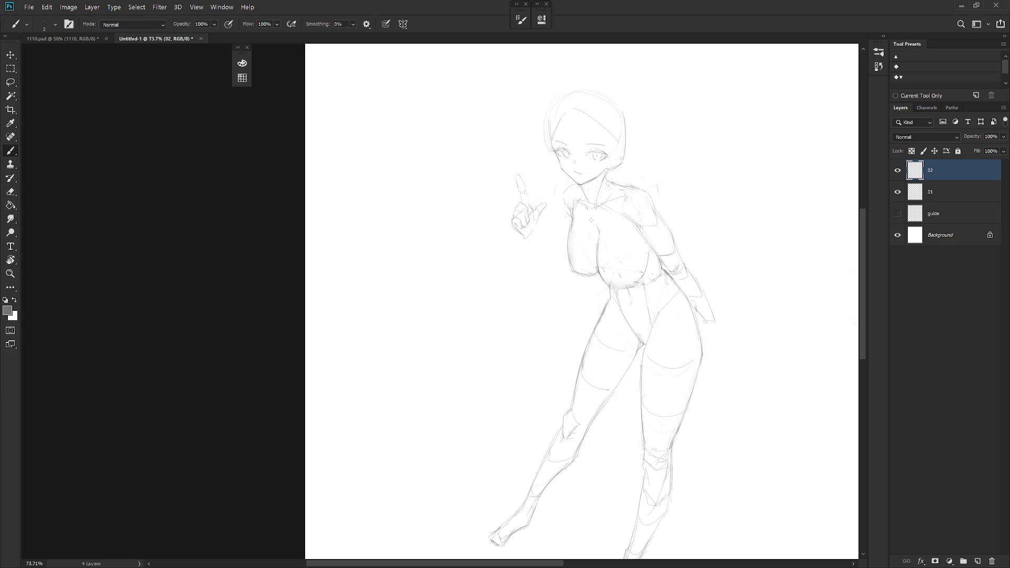
Lasso the pointing hand, scale it down to about 91%, and add a stroke under it
key(l)
ctrl+click(523, 218)
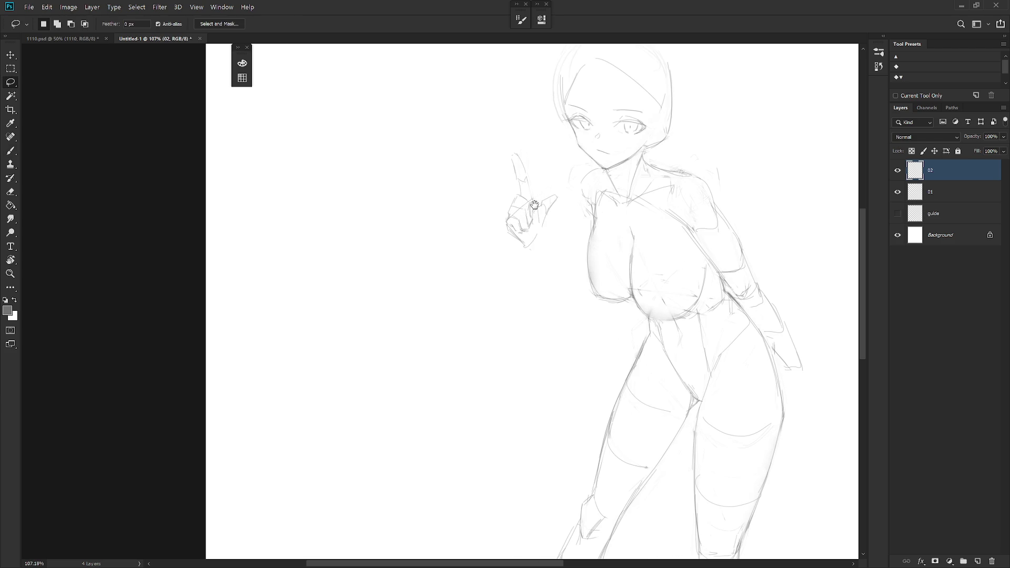
mouse_move(523, 249)
mouse_down()
mouse_move(534, 214)
mouse_move(522, 252)
mouse_up()
key(ctrl+t)
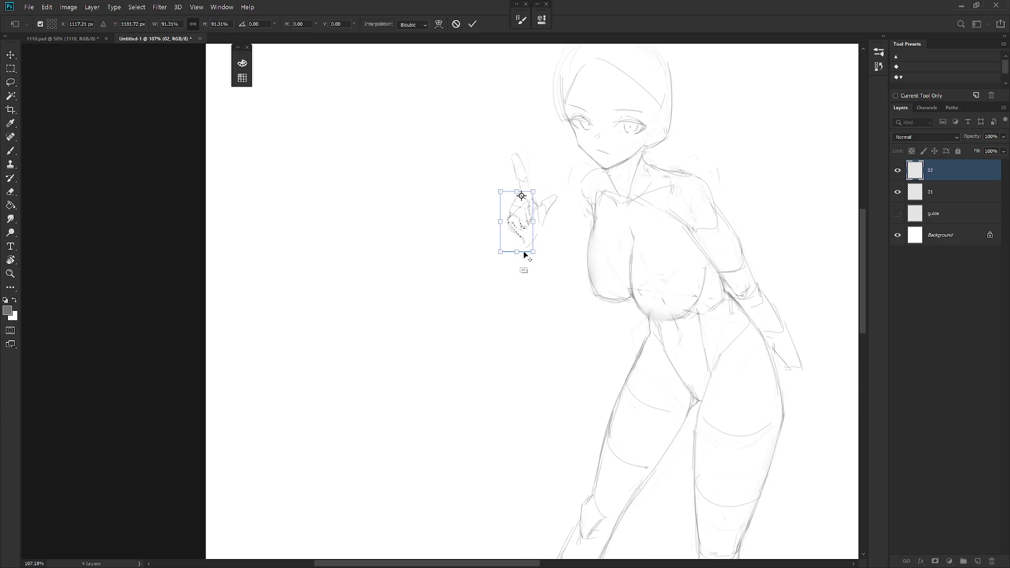
key(Return)
key(ctrl+d)
key(b)
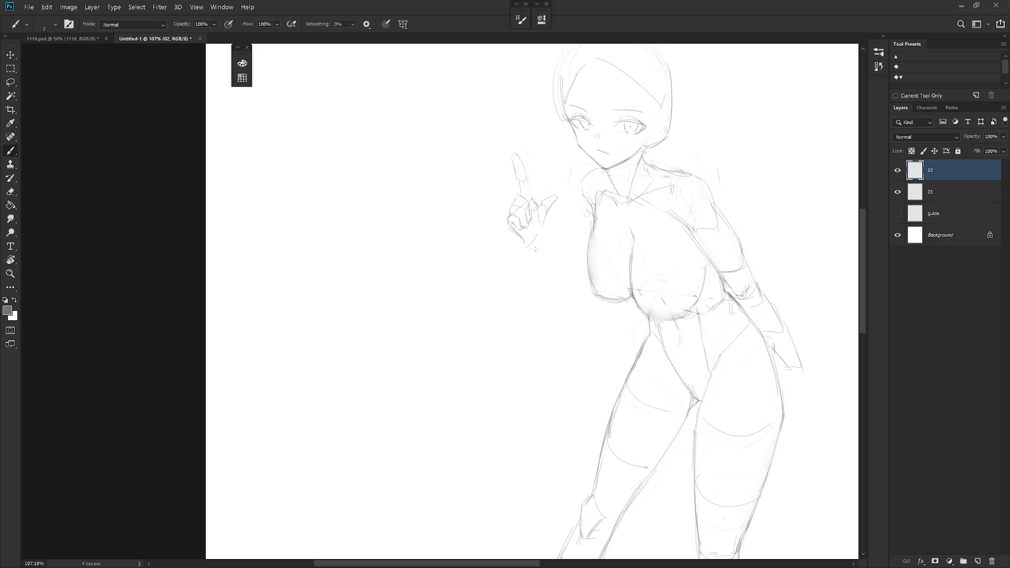
mouse_move(529, 246)
mouse_down()
mouse_move(541, 233)
mouse_move(538, 207)
mouse_up()
scroll(619, 176, down, 3)
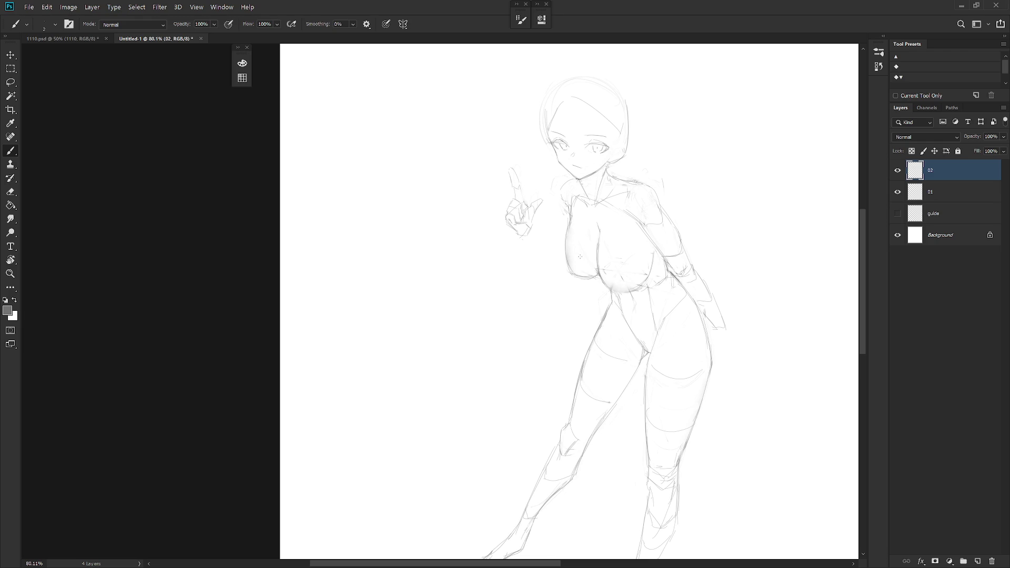
Lasso the hand again and rotate it about -12°
key(l)
drag(547, 207, 542, 237)
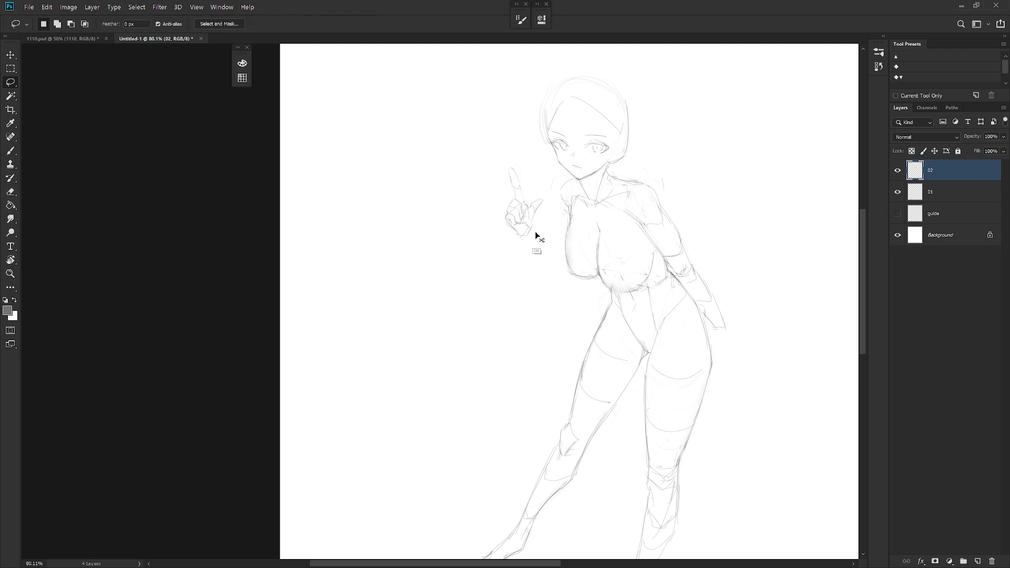
key(ctrl+t)
drag(544, 150, 537, 144)
key(Return)
key(b)
Draw the wrist stroke and the forearm's upper and lower edges below the hand
drag(550, 251, 544, 238)
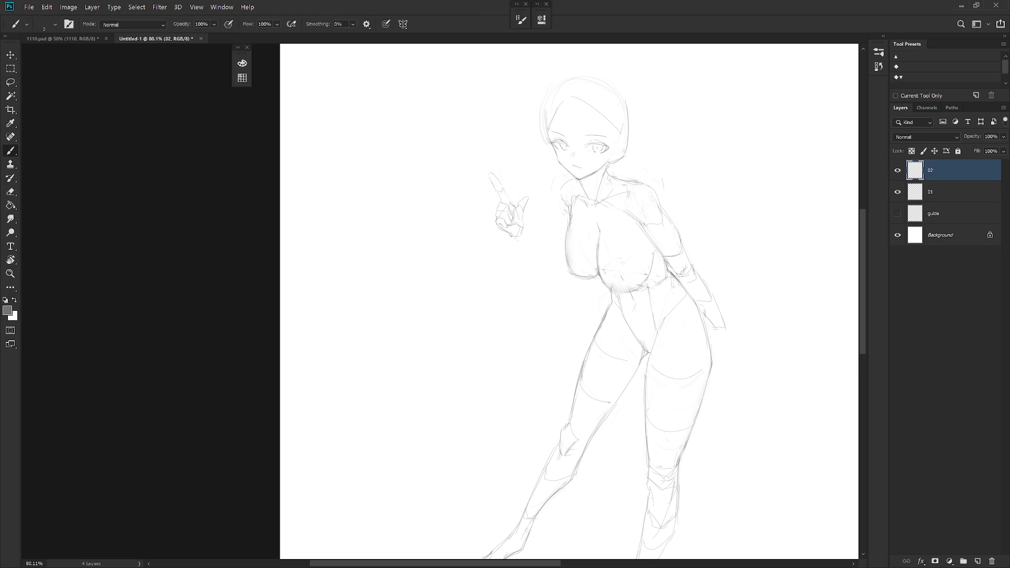
drag(534, 259, 558, 263)
drag(521, 223, 543, 240)
drag(520, 237, 542, 265)
Mirror the canvas horizontally to check the figure's proportions
drag(624, 299, 579, 299)
key(ctrl+shift+h)
mouse_move(692, 338)
mouse_down()
mouse_move(709, 261)
mouse_move(701, 285)
mouse_up()
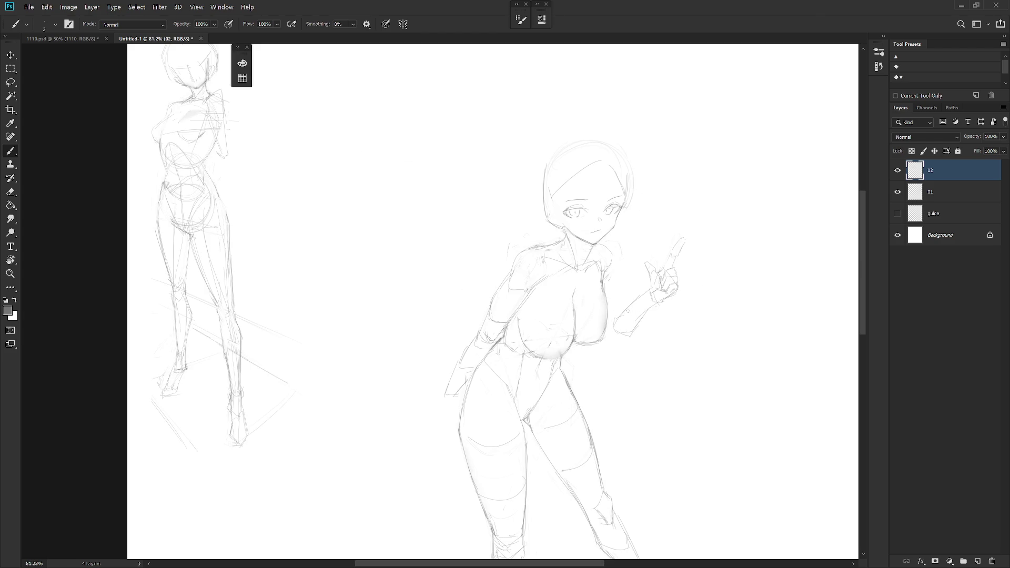
Lasso the old wrist and forearm lines and delete them
drag(613, 274, 616, 311)
key(ctrl+z)
key(l)
mouse_move(670, 334)
mouse_down()
mouse_move(683, 231)
mouse_move(686, 263)
mouse_up()
mouse_move(655, 314)
mouse_down()
mouse_move(637, 289)
mouse_move(652, 329)
mouse_move(663, 311)
mouse_move(658, 337)
mouse_up()
key(Delete)
key(ctrl+d)
Draw the forearm line from the wrist and redraw the outer arm from the shoulder
key(b)
key(ctrl+z)
key(ctrl+z)
mouse_move(653, 288)
mouse_down()
mouse_move(642, 324)
mouse_move(658, 338)
mouse_up()
drag(613, 261, 644, 321)
key(ctrl+z)
drag(603, 261, 633, 304)
mouse_move(623, 323)
mouse_down()
mouse_move(641, 341)
mouse_move(662, 341)
mouse_up()
Add a short line across the wrist to finish joining the arm
scroll(662, 315, down, 5)
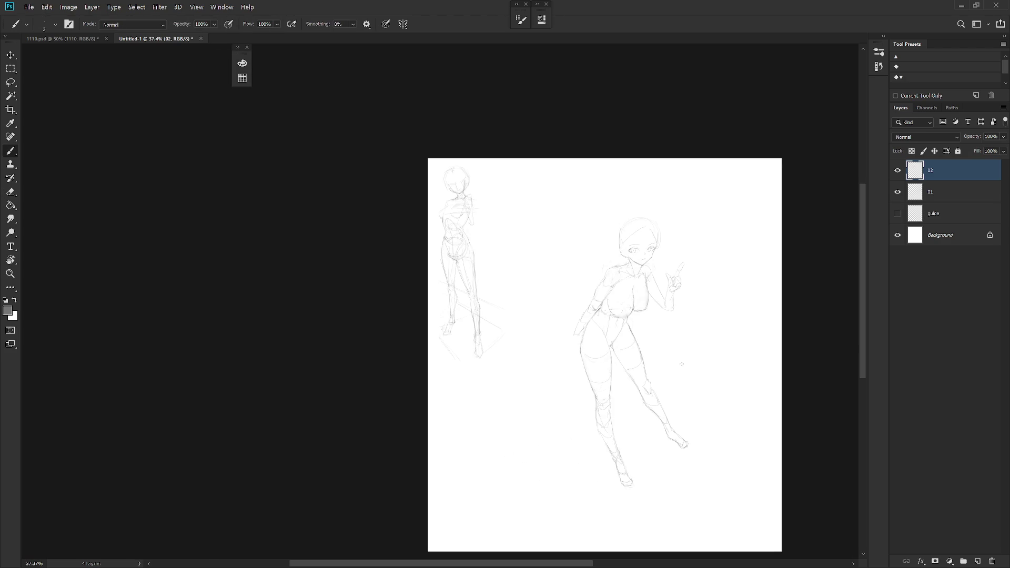
scroll(678, 316, up, 5)
mouse_move(655, 311)
mouse_down()
mouse_move(673, 314)
mouse_move(670, 334)
mouse_move(654, 330)
mouse_up()
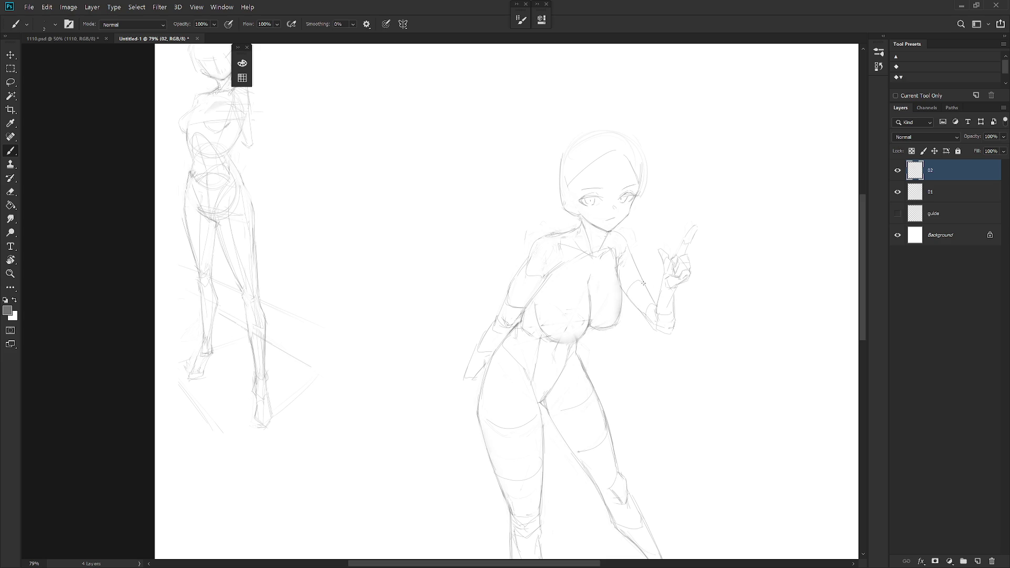
key(e)
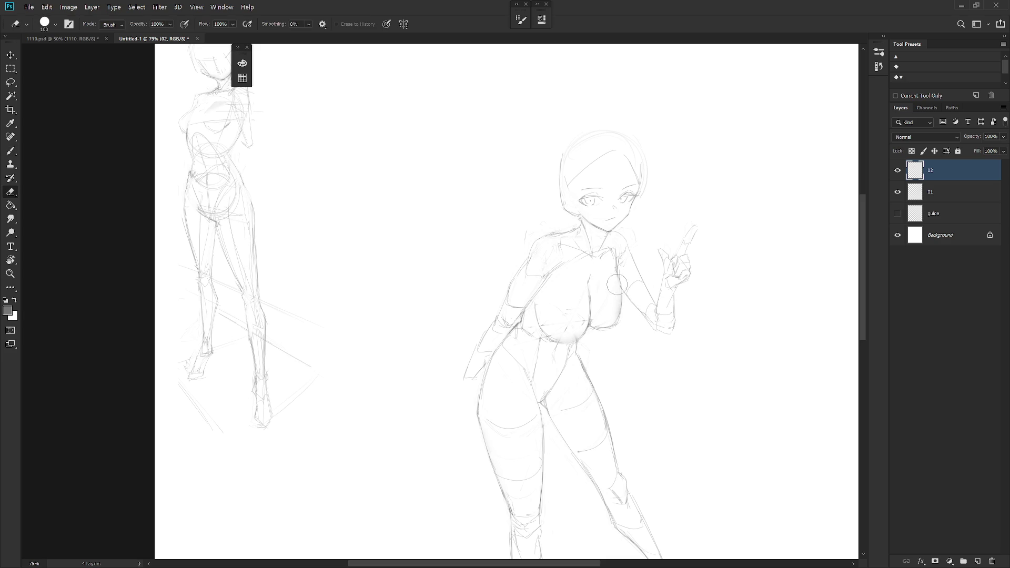
key(b)
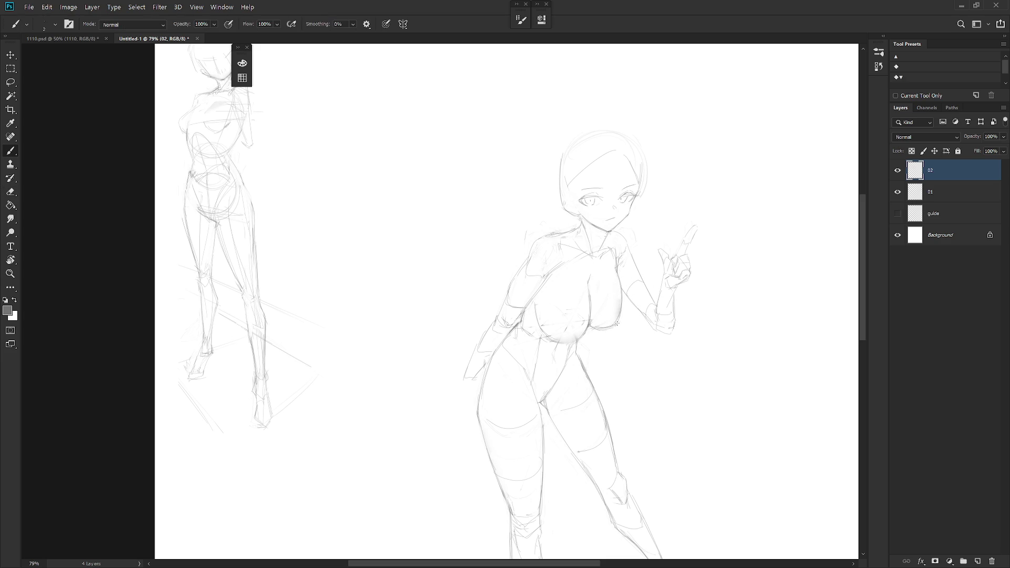
key(e)
scroll(588, 331, down, 5)
key(b)
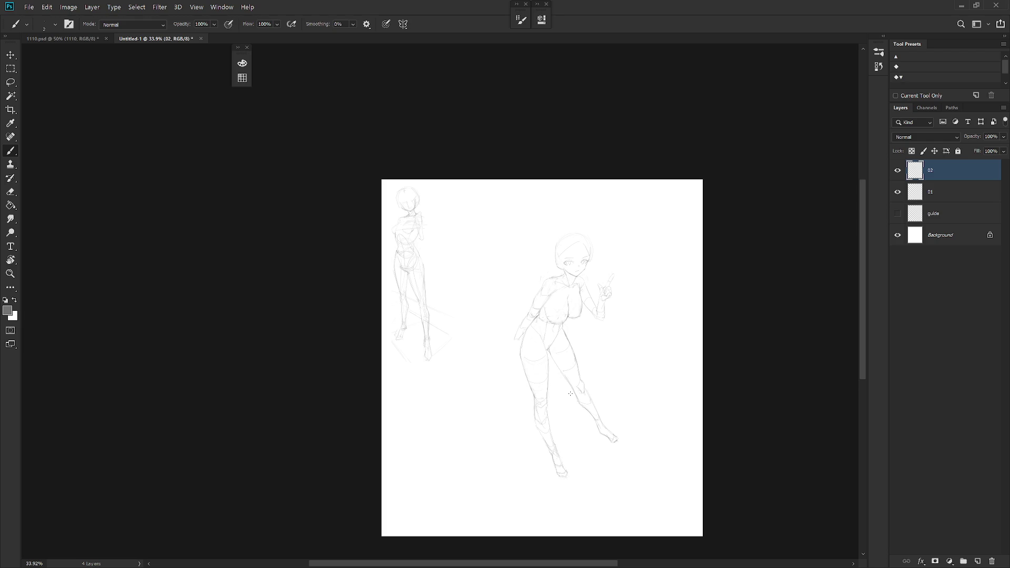
Reposition the leaning girl on layer 02, shifting her left and up, then back right and down
key(v)
scroll(589, 395, up, 1)
drag(589, 399, 484, 353)
drag(500, 266, 552, 309)
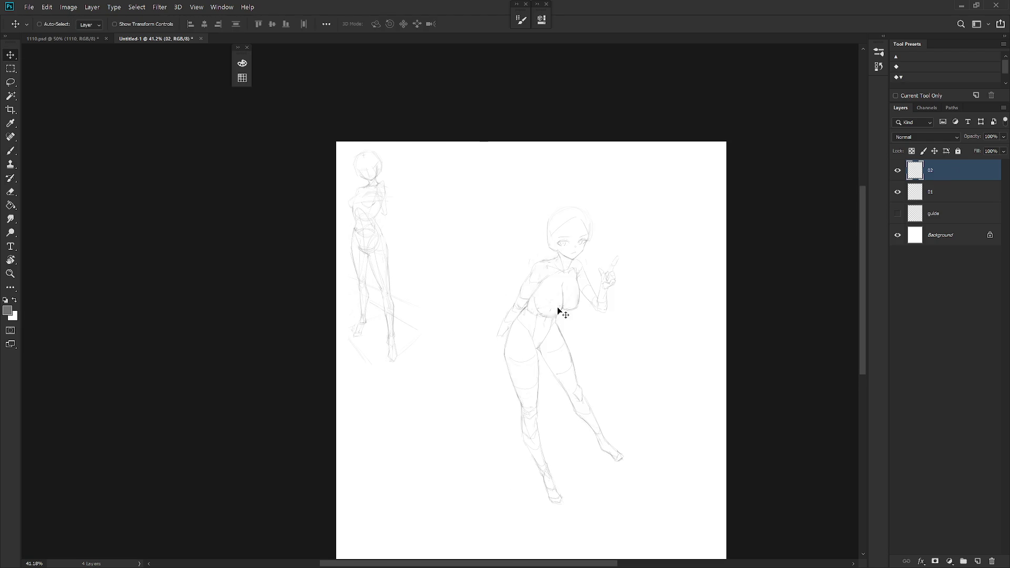
scroll(552, 309, up, 4)
Redraw the girl's head outline and hairline, erasing and redrawing the hair strokes
key(b)
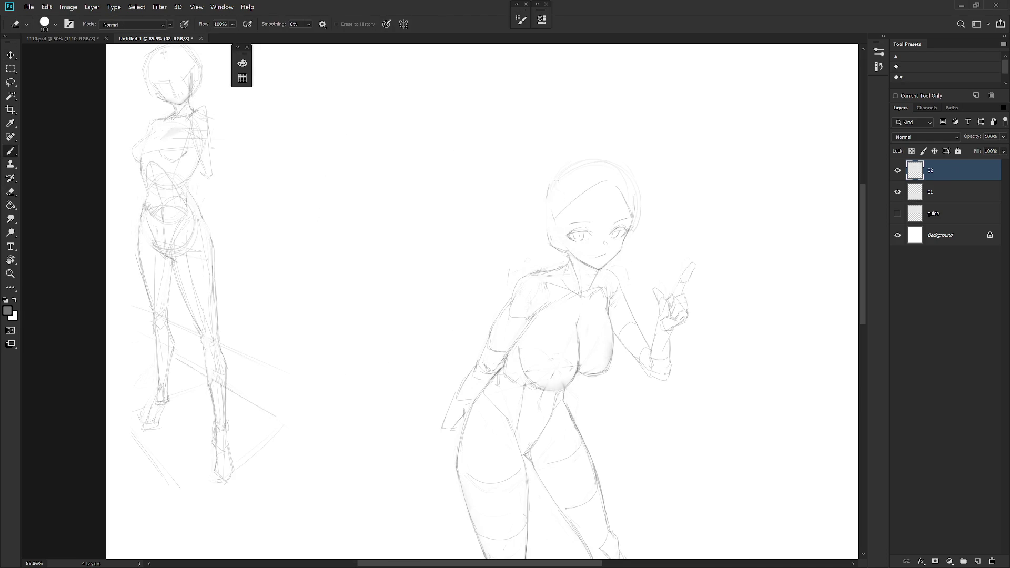
mouse_move(574, 163)
mouse_down()
mouse_move(542, 225)
mouse_move(544, 205)
mouse_move(581, 162)
mouse_move(557, 225)
mouse_move(567, 205)
mouse_move(611, 196)
mouse_up()
key(e)
key(b)
key(e)
key(b)
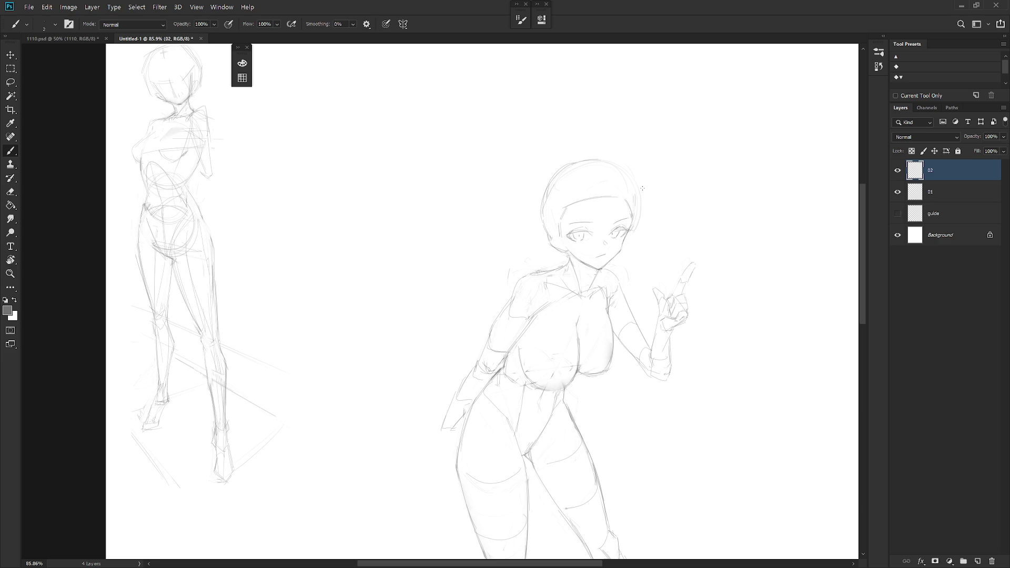
key(e)
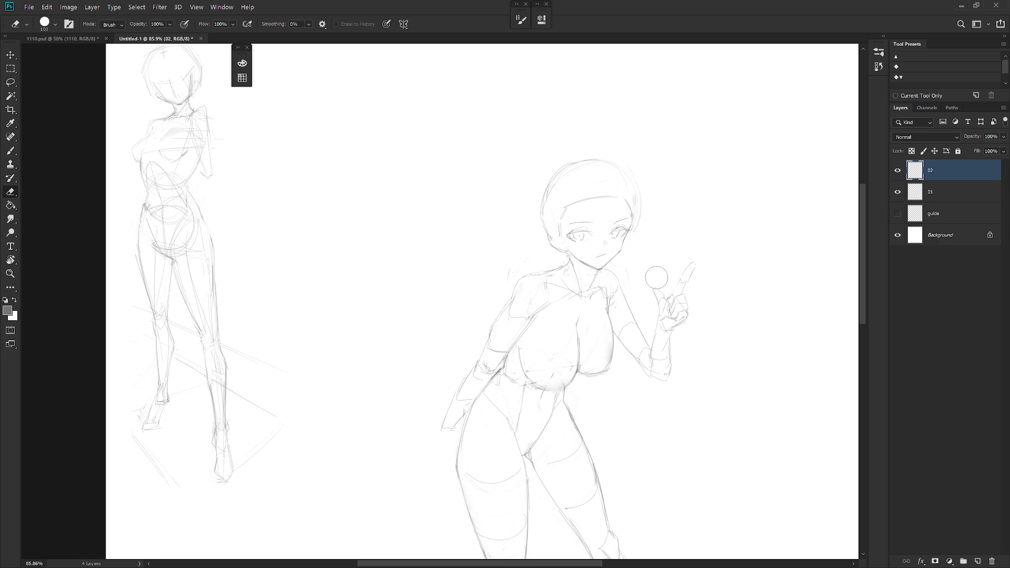
Lasso-select the girl's head, free-transform it, and clear the selection
key(l)
scroll(608, 293, down, 3)
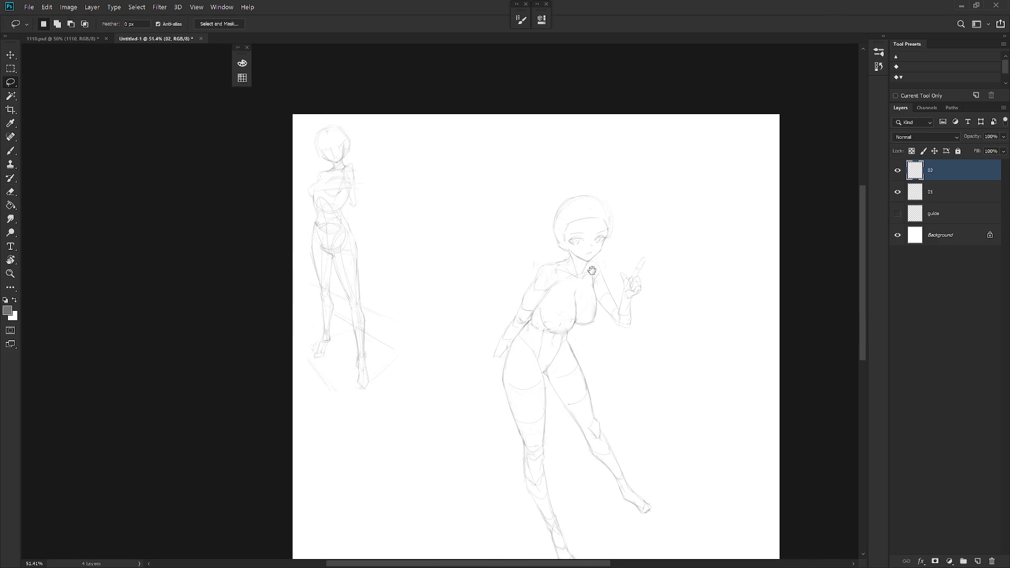
scroll(588, 274, up, 4)
mouse_move(571, 282)
mouse_down()
mouse_move(608, 237)
mouse_move(513, 261)
mouse_move(572, 283)
mouse_up()
key(ctrl+t)
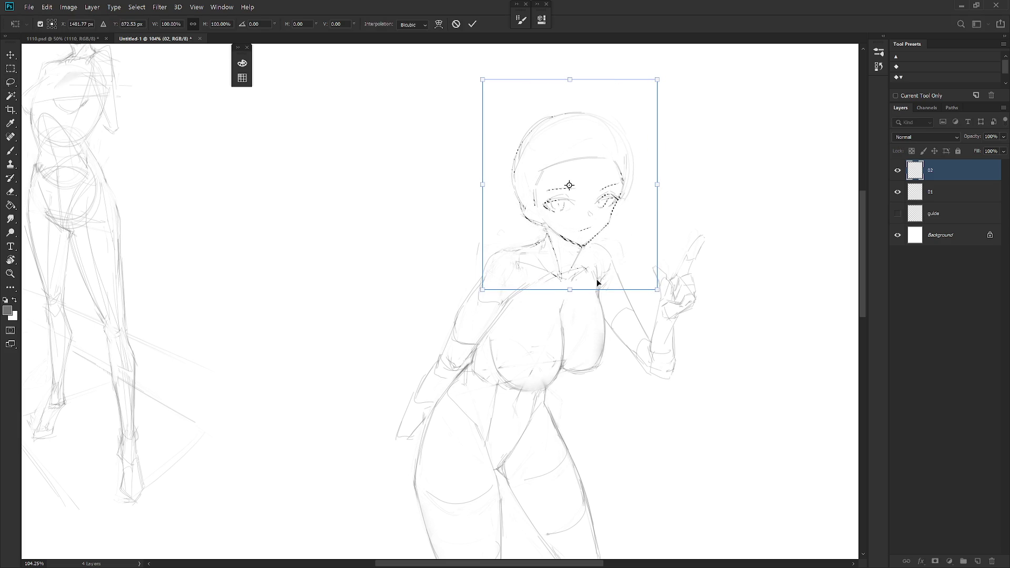
key(Return)
key(ctrl+d)
Touch up the sketch and add short collar strokes on the girl's chest
key(b)
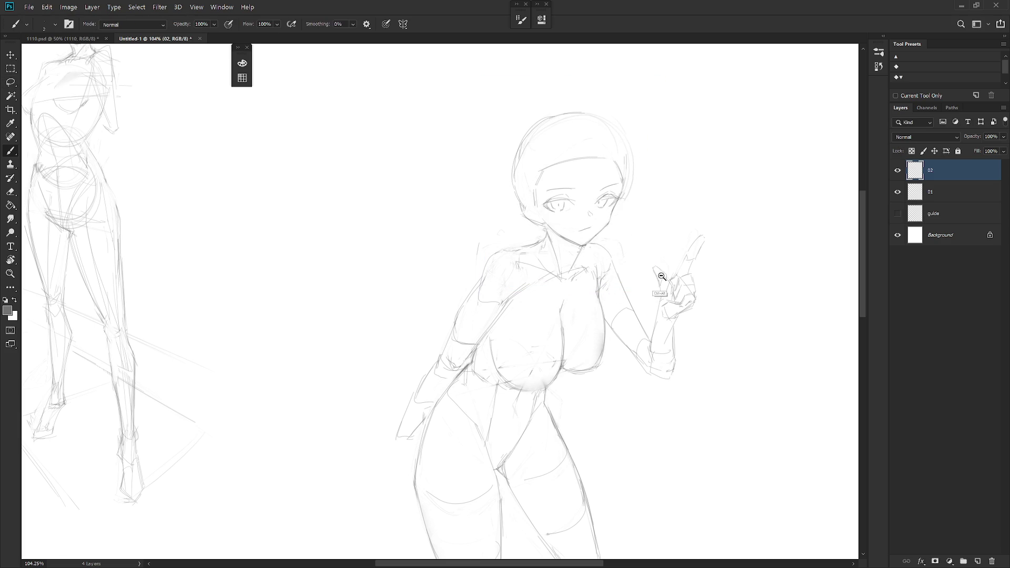
scroll(650, 273, down, 5)
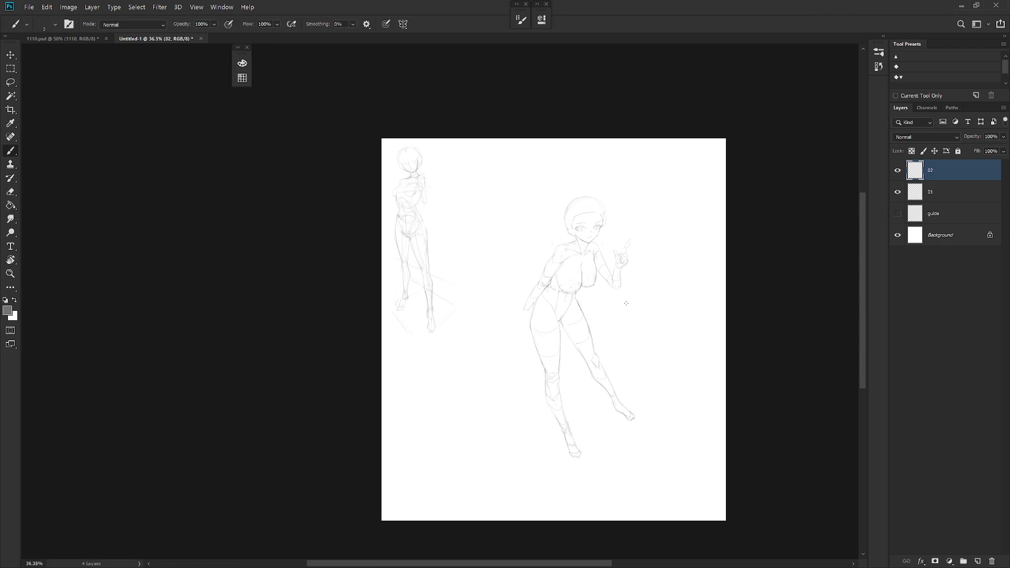
scroll(579, 286, up, 3)
key(e)
key(b)
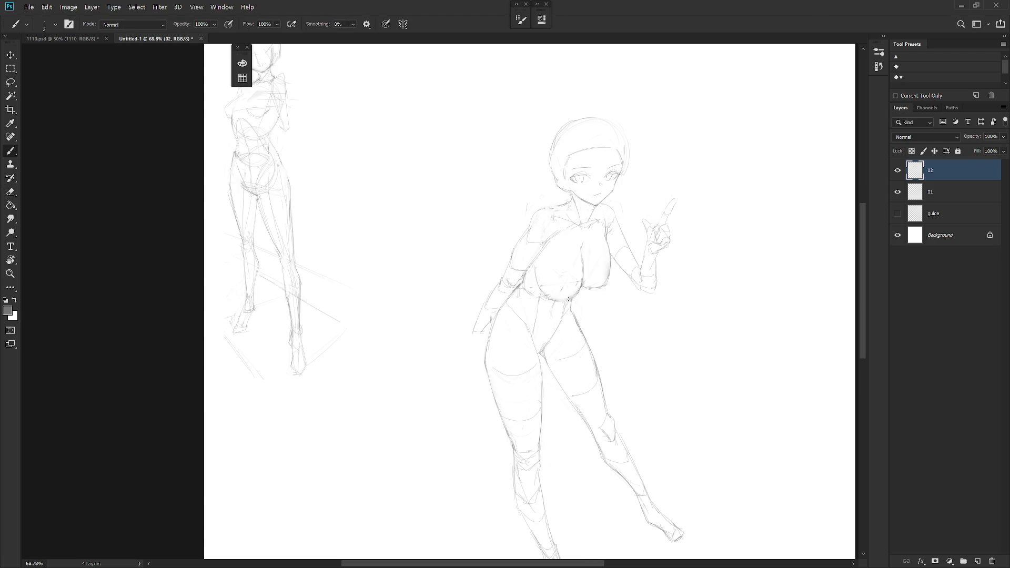
key(e)
key(b)
drag(570, 281, 576, 294)
drag(604, 239, 599, 262)
Draw the centre-front line down the chest and a stroke along its side
drag(561, 229, 563, 283)
drag(568, 211, 564, 281)
drag(599, 218, 604, 264)
scroll(637, 222, down, 3)
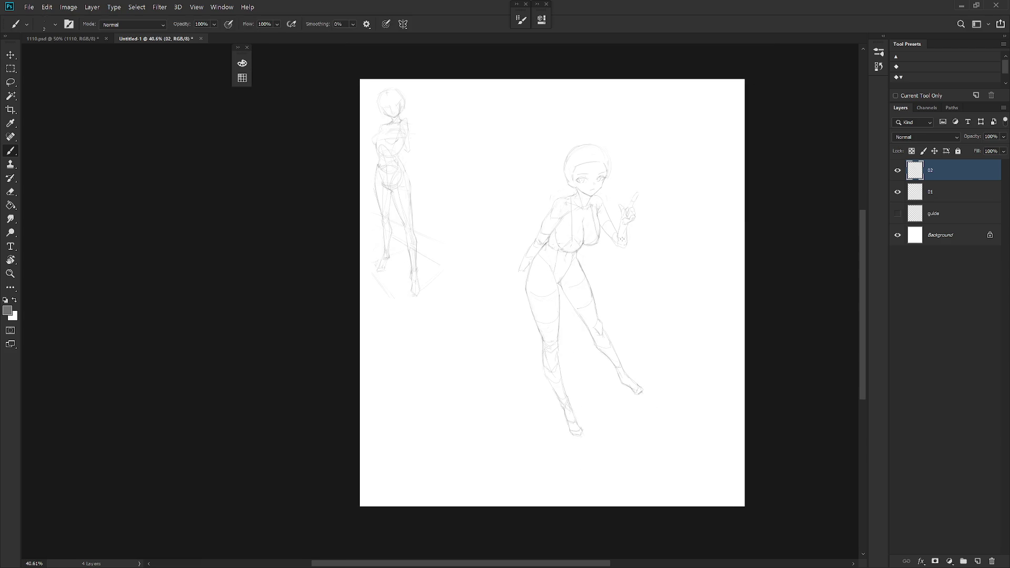
scroll(596, 250, up, 2)
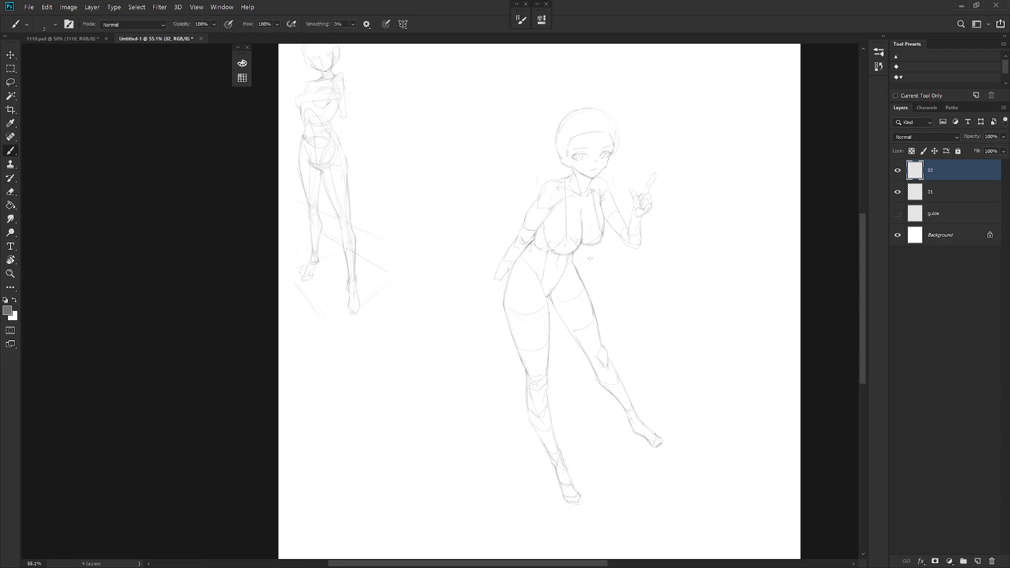